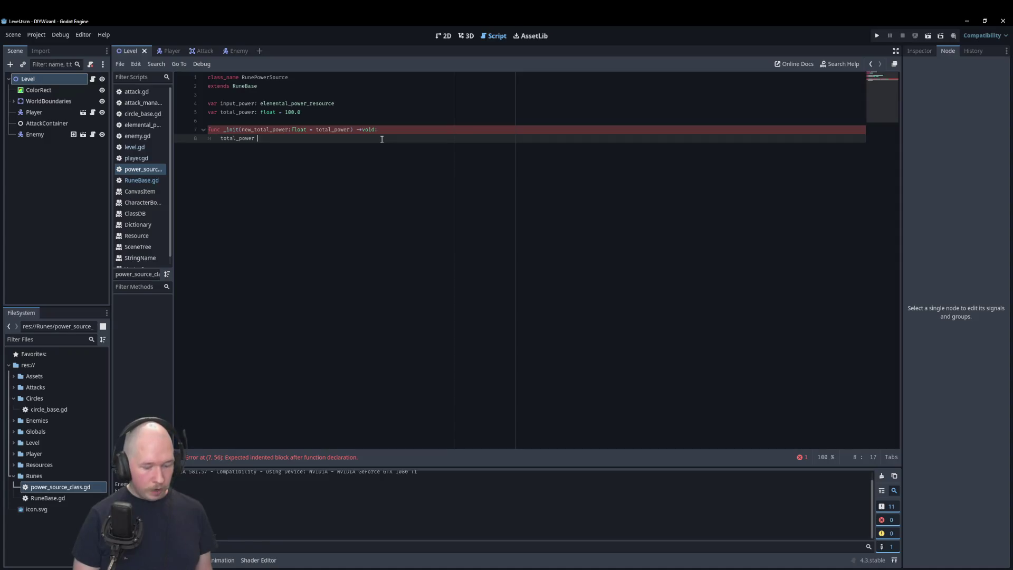
Assign new_total_power to total_power in _init and default that parameter to 100.0
{"action": "type", "text": "= new"}
{"action": "key", "text": "Return"}
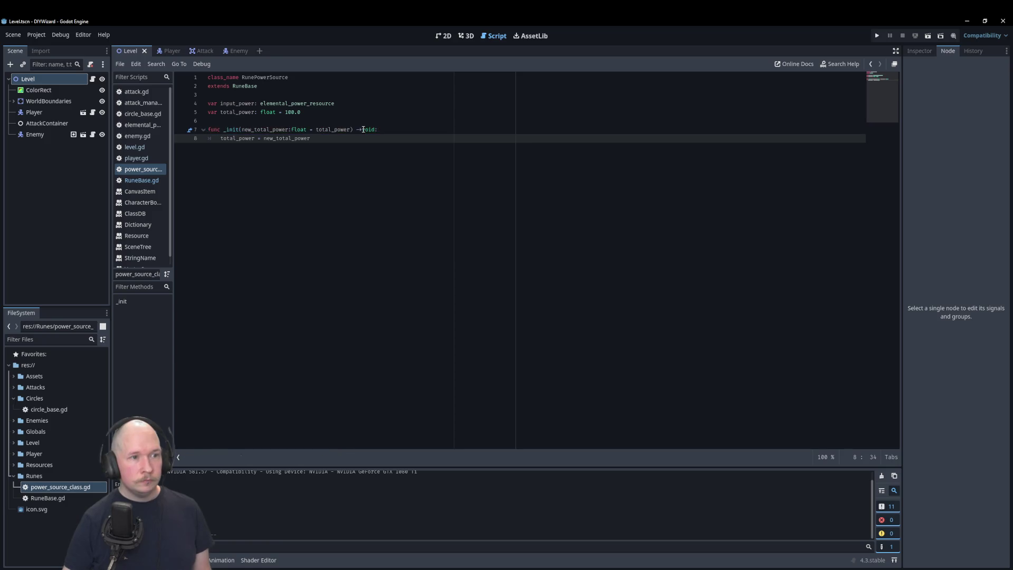
{"action": "left_click", "coordinate": [364, 129]}
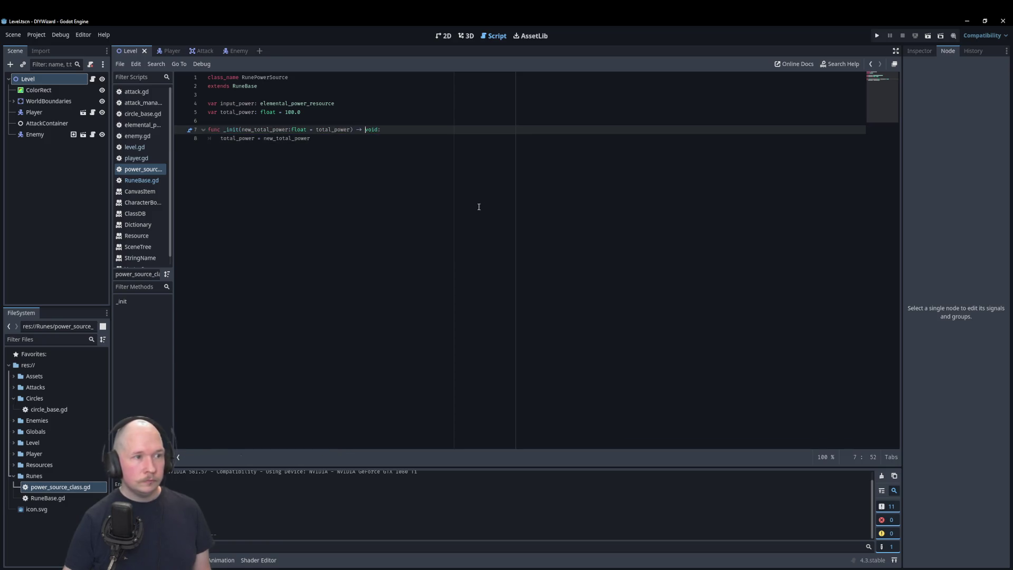
{"action": "double_click", "coordinate": [344, 130]}
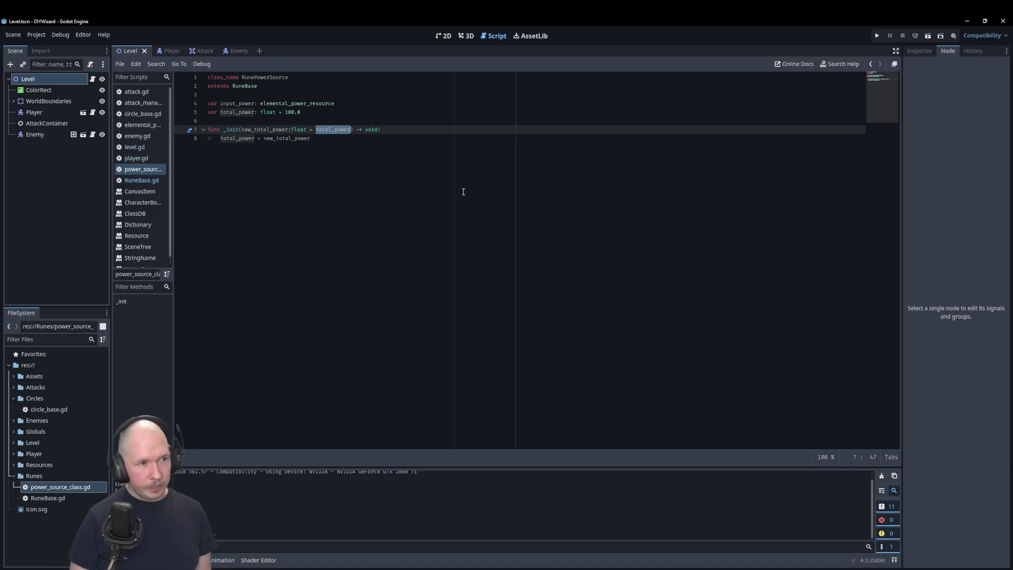
{"action": "type", "text": "100.0"}
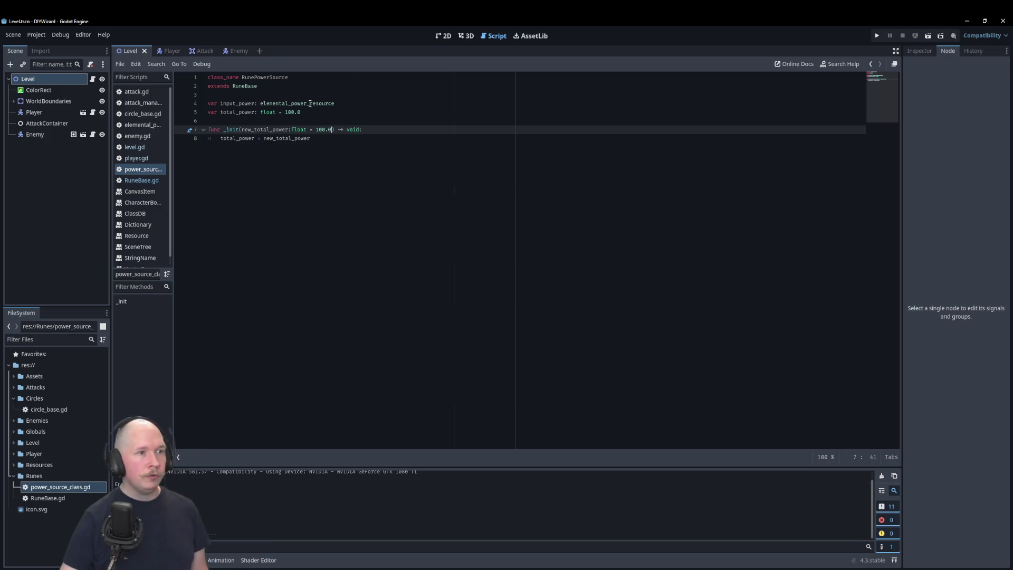
Remove the '= 100.0' default from total_power's declaration on line 5
{"action": "left_click_drag", "start_coordinate": [276, 113], "coordinate": [311, 114]}
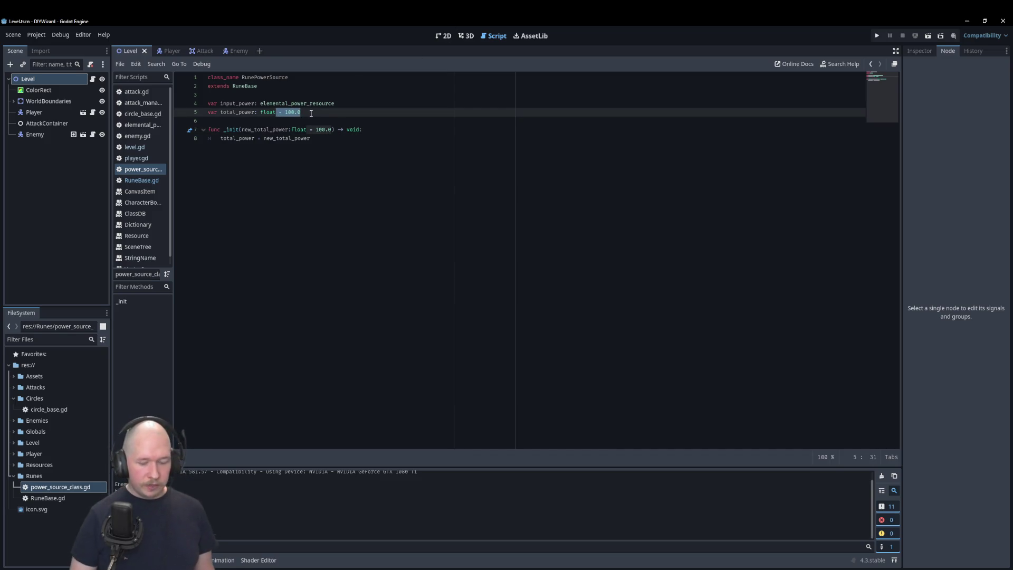
{"action": "key", "text": "BackSpace"}
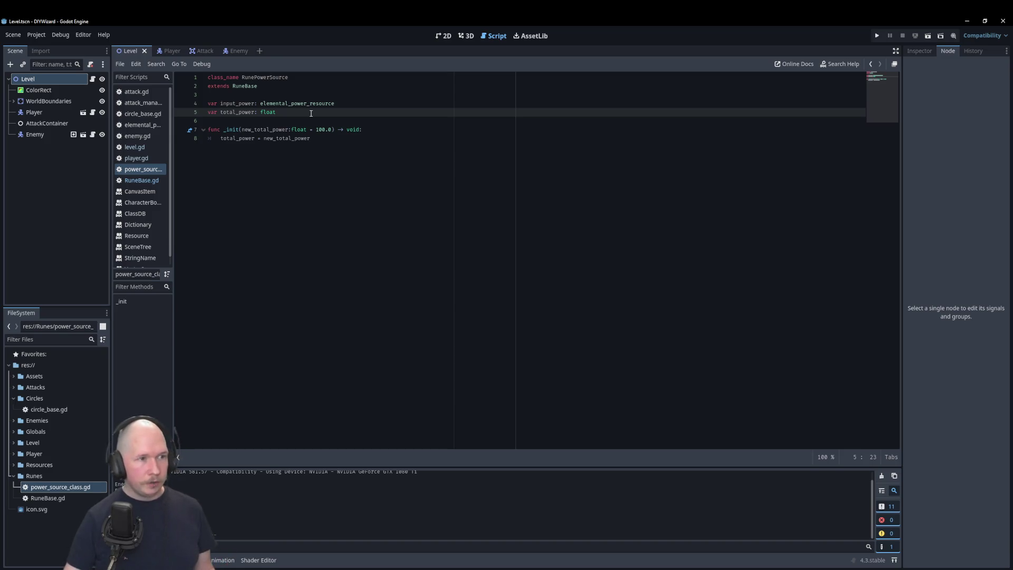
{"action": "left_click", "coordinate": [362, 134]}
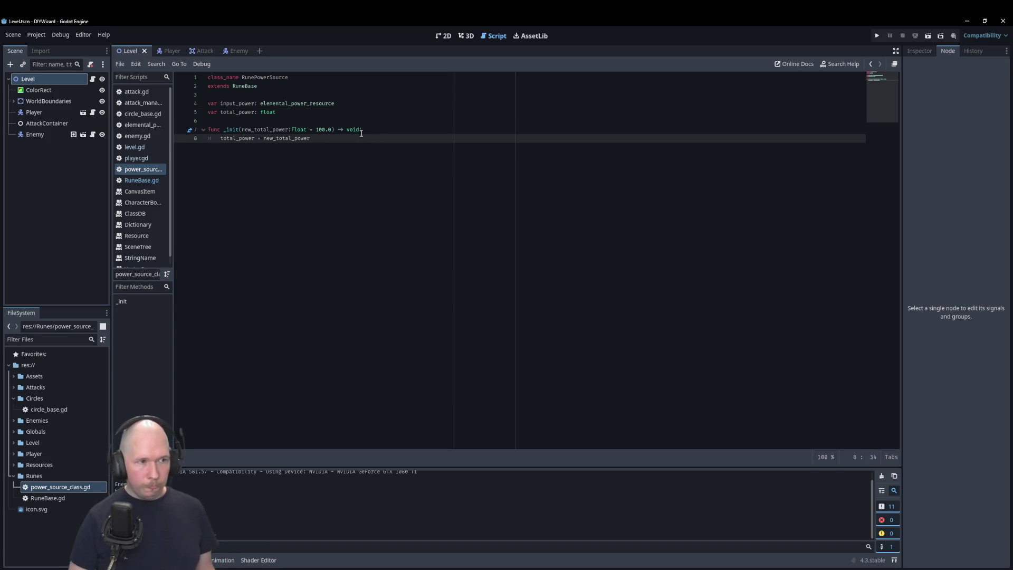
{"action": "key", "text": "Return"}
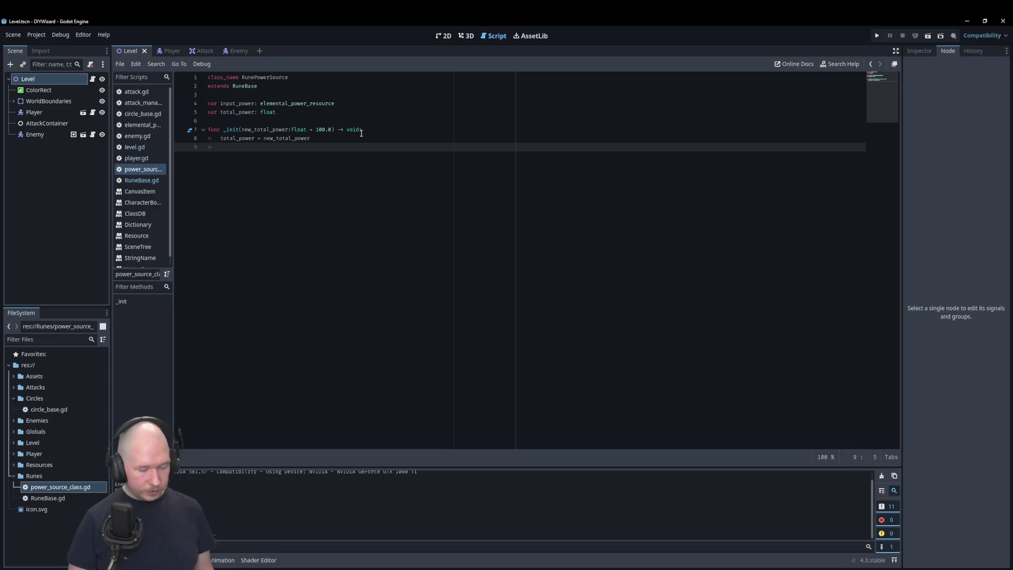
Write input_power = elemental_power_resource.new() on line 9 of _init
{"action": "type", "text": "inpu"}
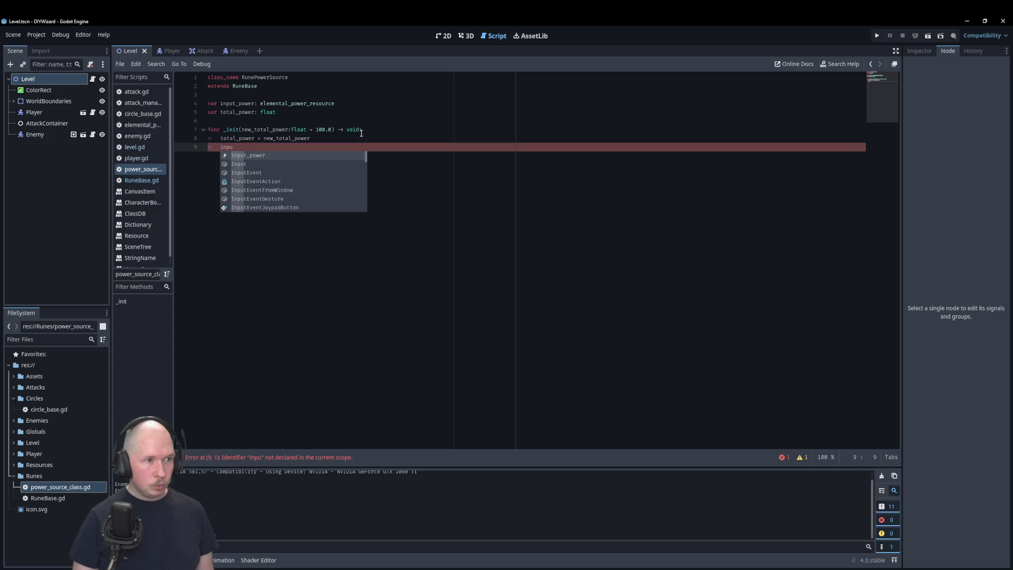
{"action": "key", "text": "Return"}
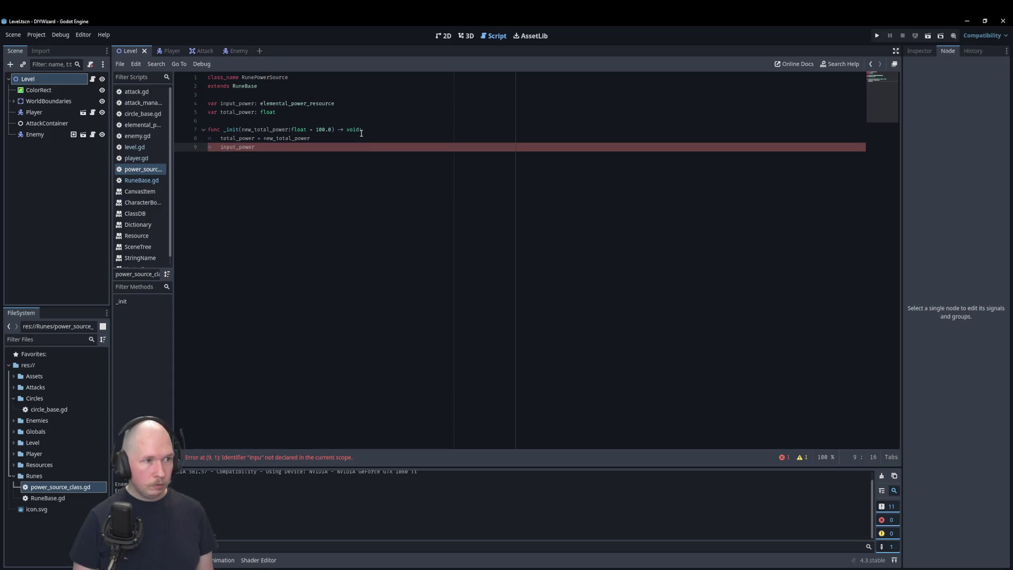
{"action": "type", "text": " = "}
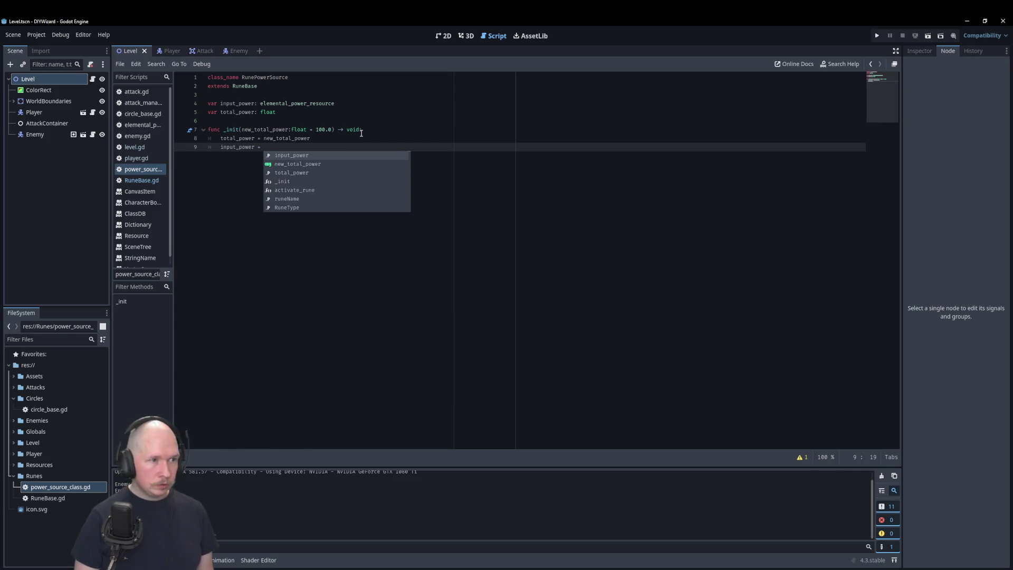
{"action": "type", "text": "ele"}
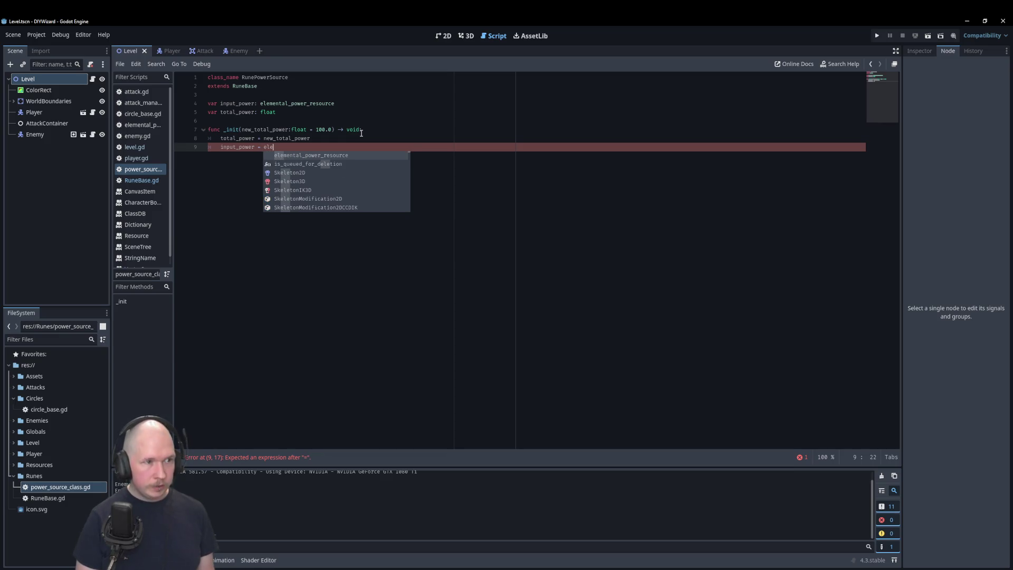
{"action": "key", "text": "Return"}
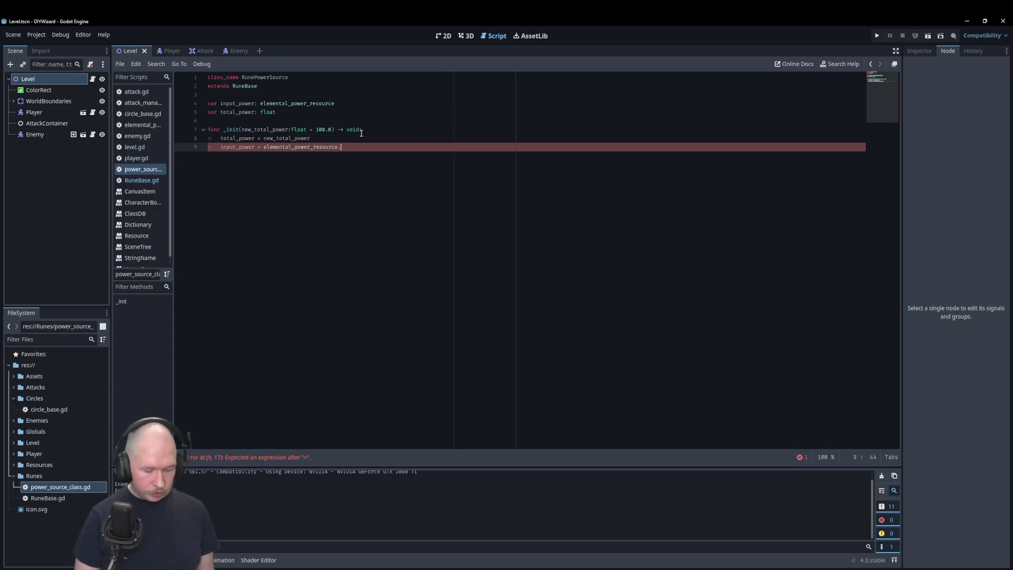
{"action": "type", "text": "."}
{"action": "key", "text": "Return"}
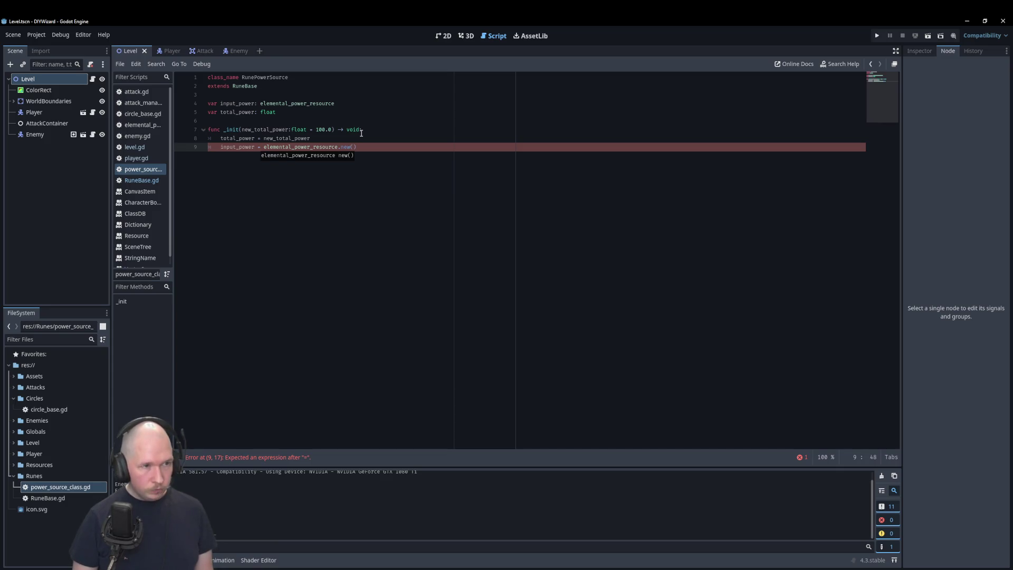
{"action": "key", "text": "Return"}
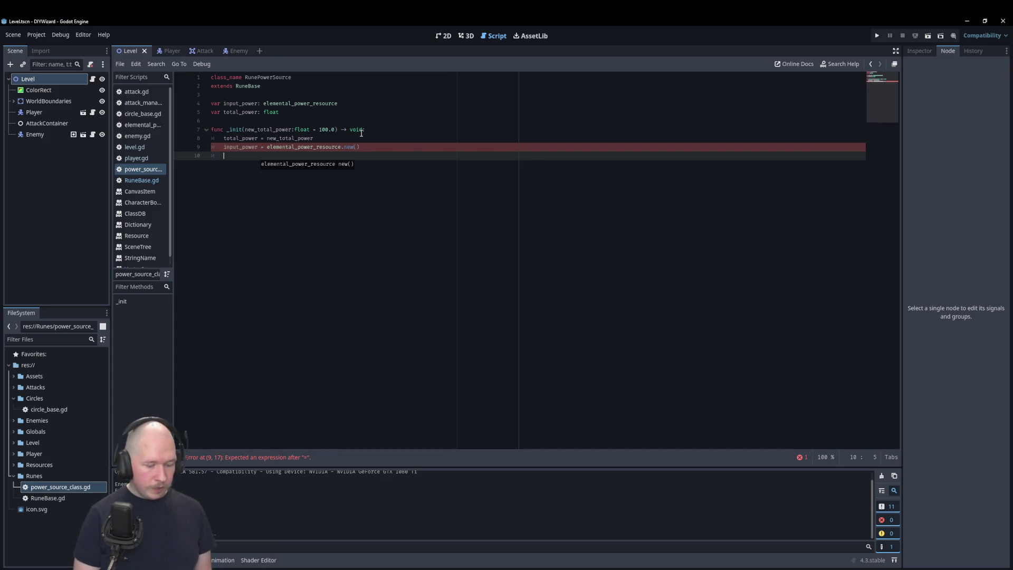
{"action": "type", "text": "in"}
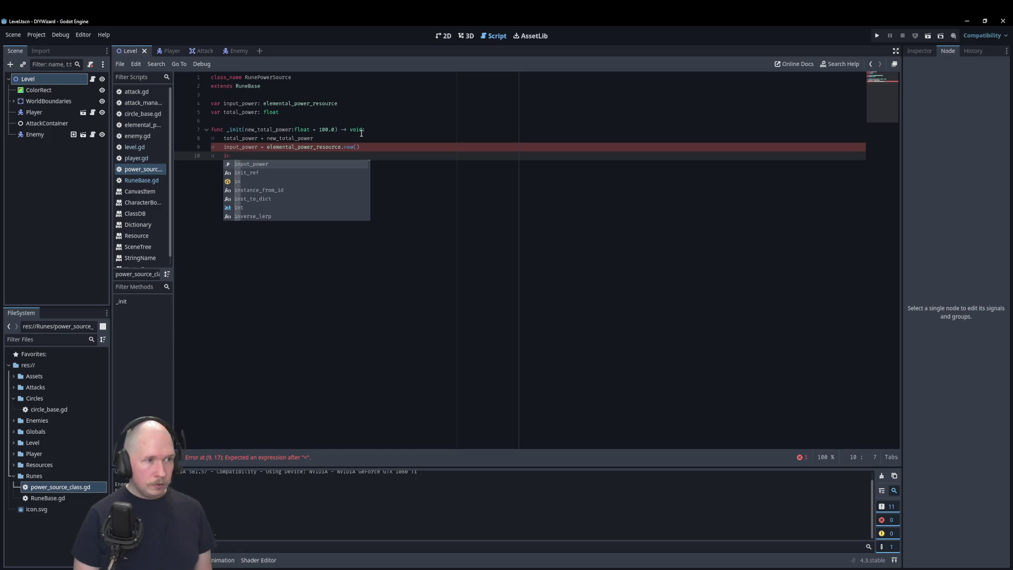
{"action": "key", "text": "BackSpace"}
{"action": "key", "text": "BackSpace"}
{"action": "key", "text": "BackSpace"}
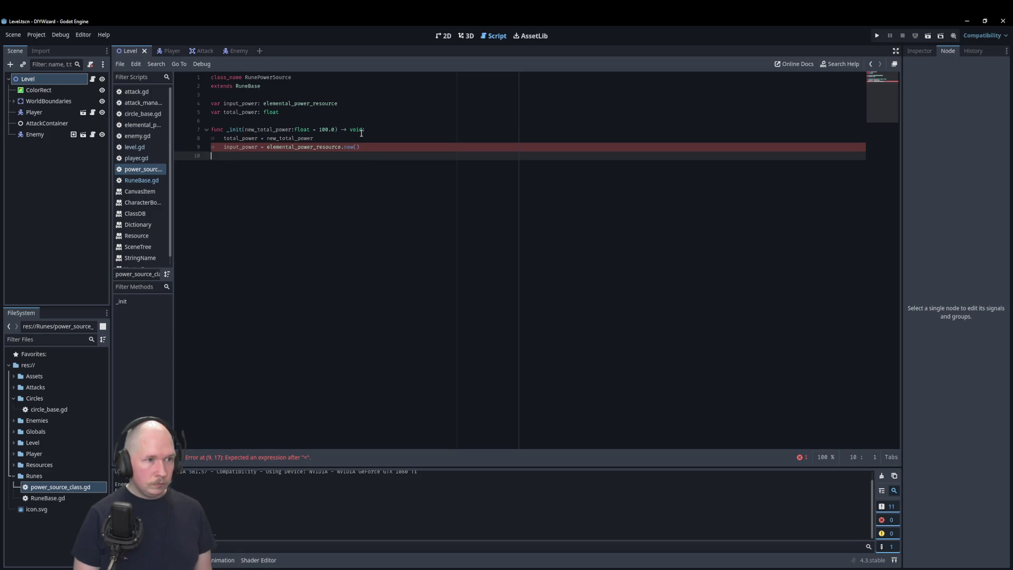
{"action": "key", "text": "BackSpace"}
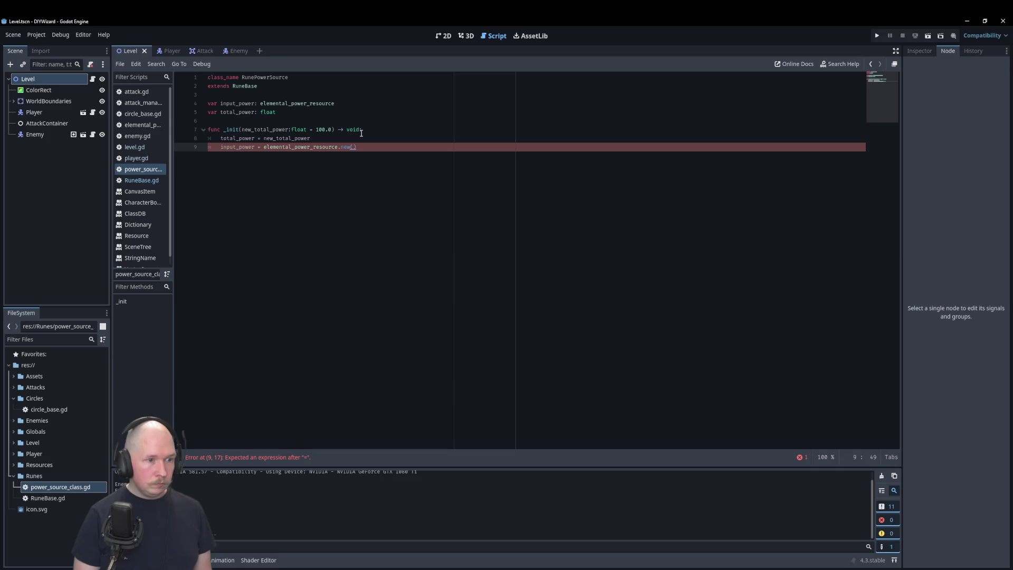
{"action": "key", "text": "Return"}
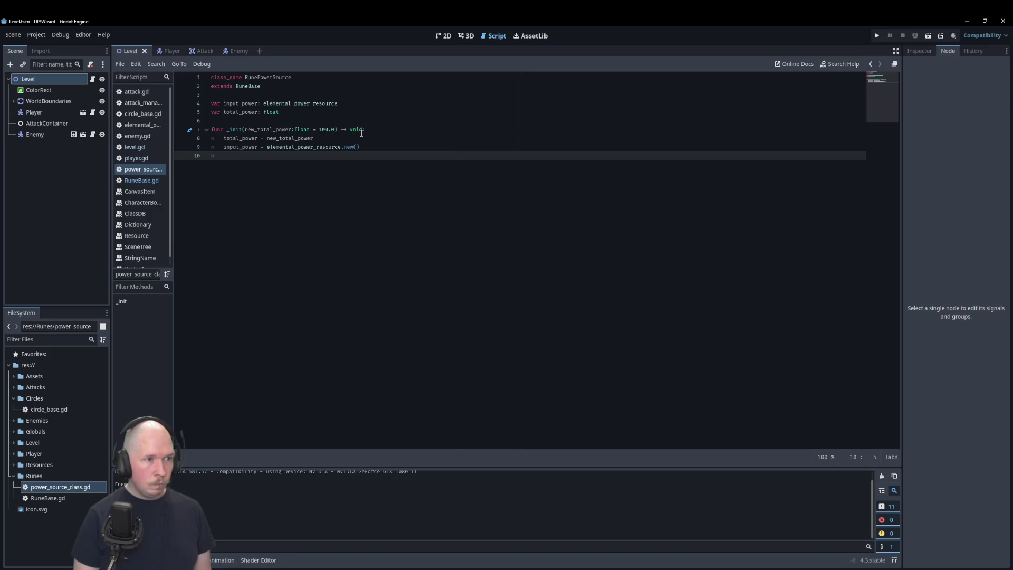
{"action": "key", "text": "BackSpace"}
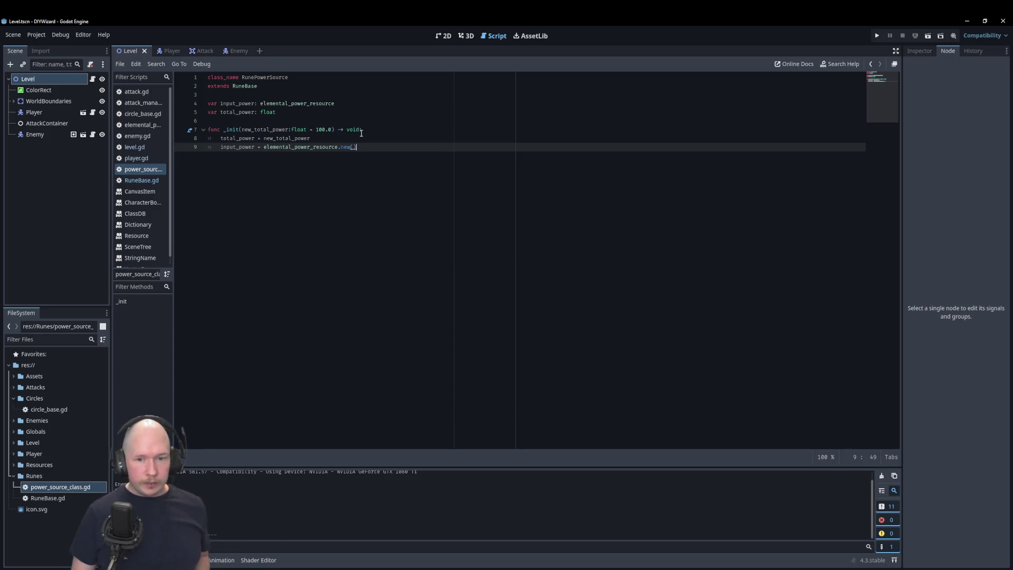
Add a line in _init calling input_power.add_unattuned_magic(total_power)
{"action": "key", "text": "Return"}
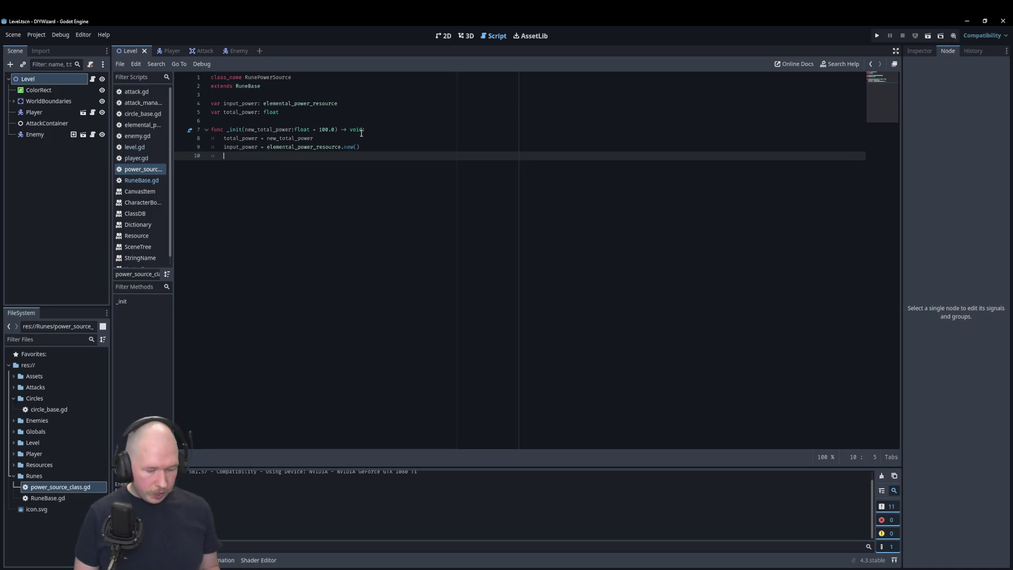
{"action": "type", "text": "input"}
{"action": "key", "text": "Return"}
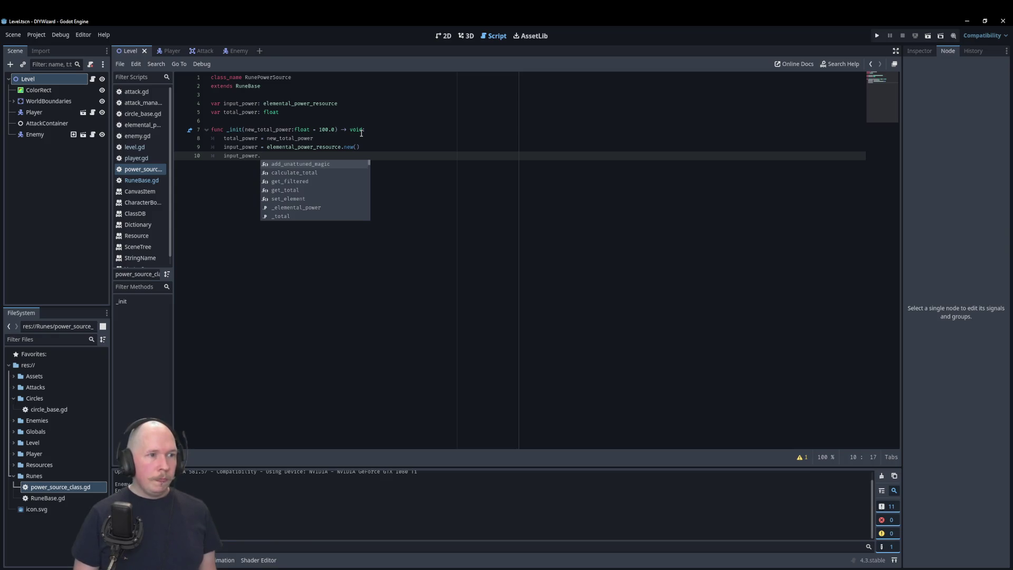
{"action": "key", "text": "Return"}
{"action": "type", "text": "tot)"}
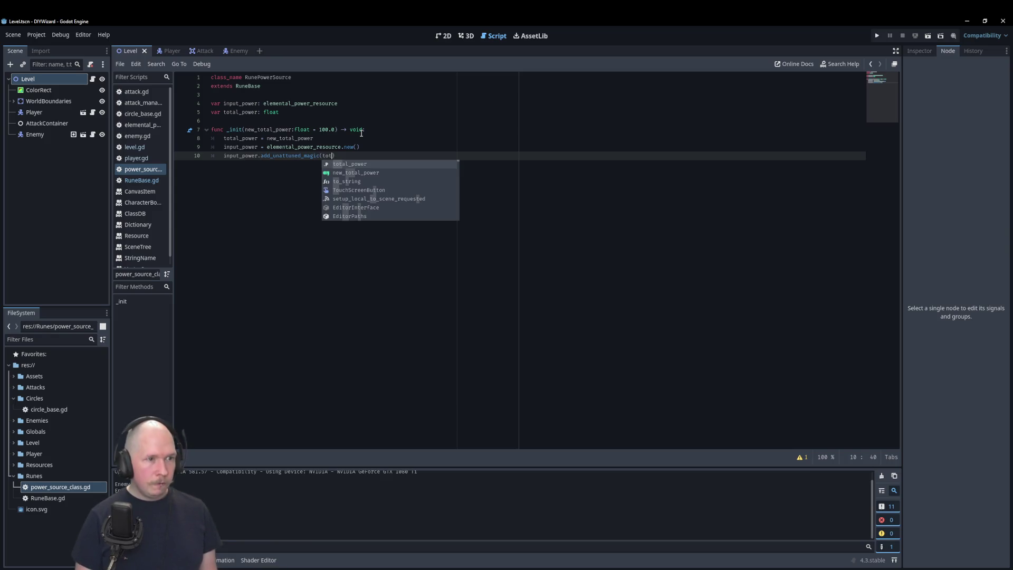
{"action": "key", "text": "Return"}
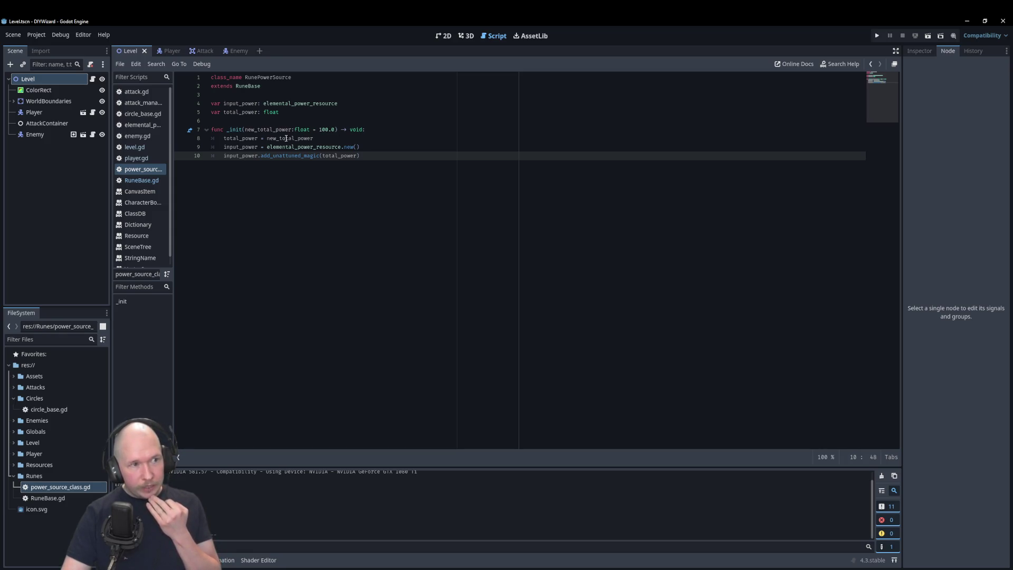
{"action": "key", "text": "Return"}
{"action": "key", "text": "Return"}
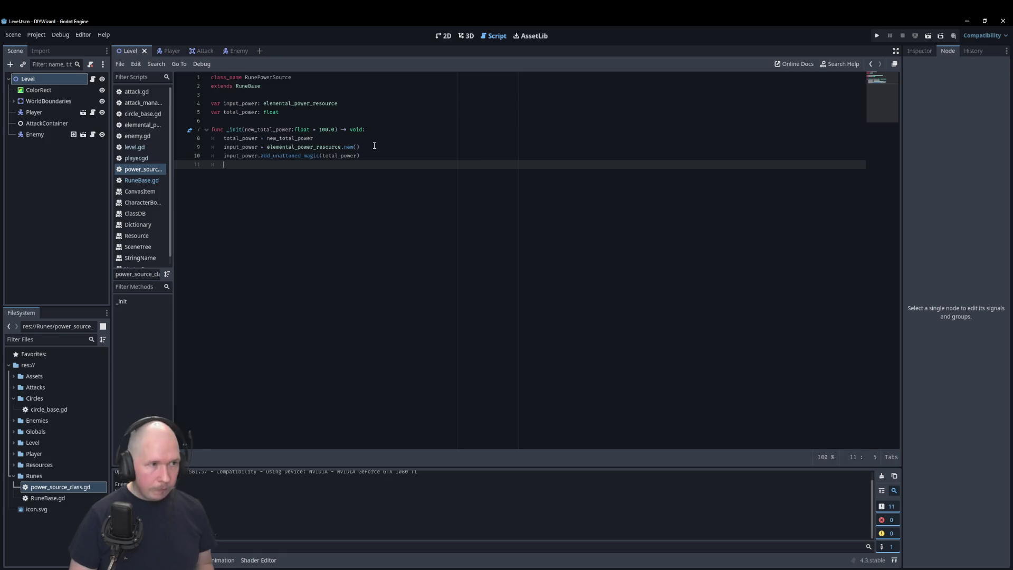
Declare activate_rune on line 12 using the full signature copied from RuneBase.gd
{"action": "key", "text": "BackSpace"}
{"action": "key", "text": "BackSpace"}
{"action": "key", "text": "BackSpace"}
{"action": "key", "text": "Return"}
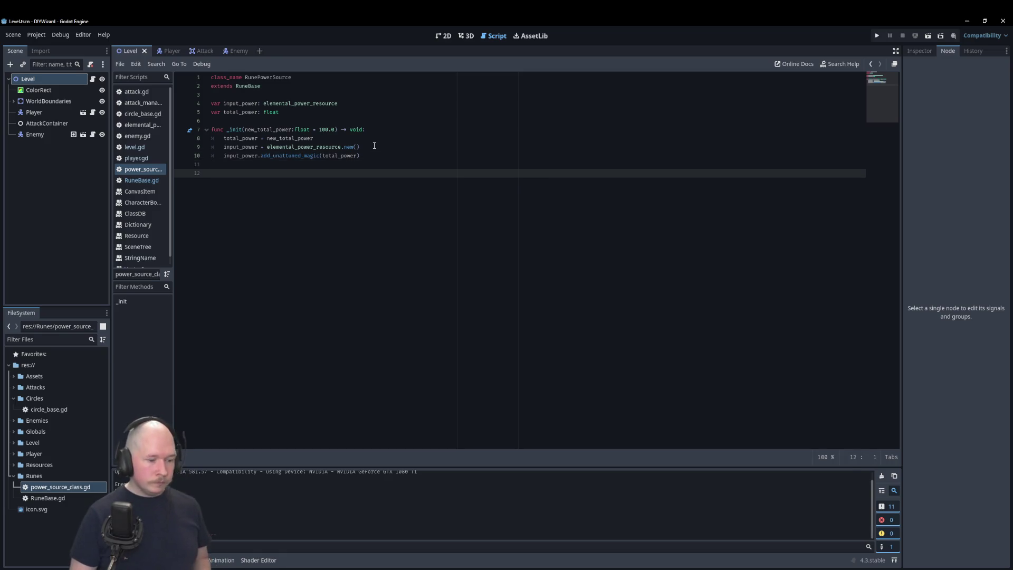
{"action": "type", "text": "func "}
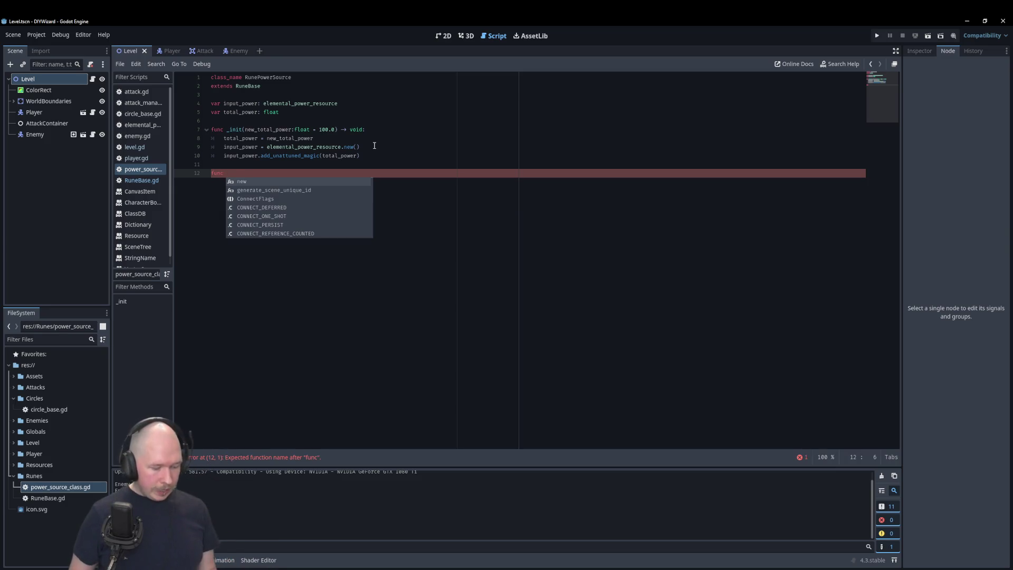
{"action": "type", "text": "activate_ru"}
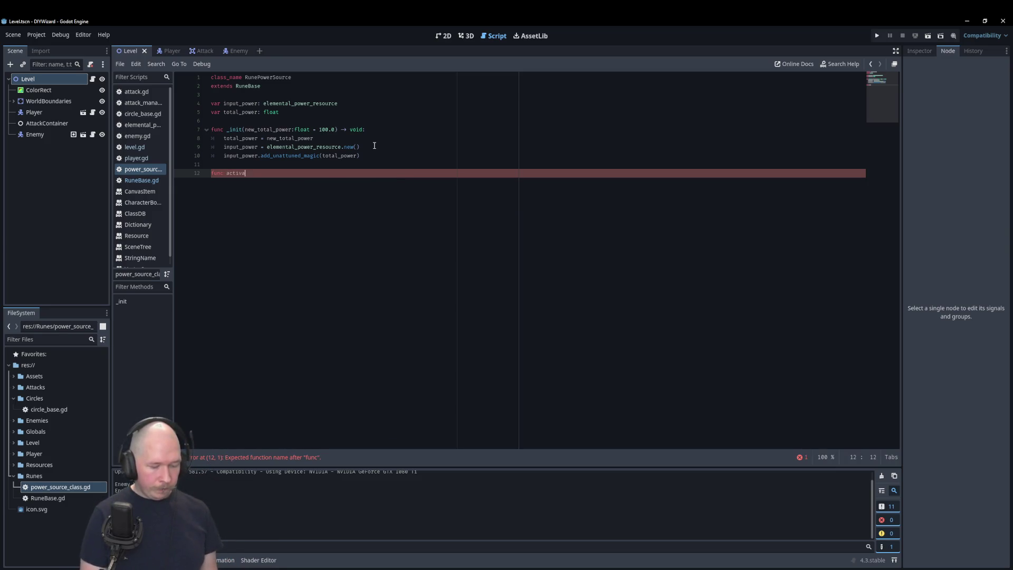
{"action": "type", "text": "ne"}
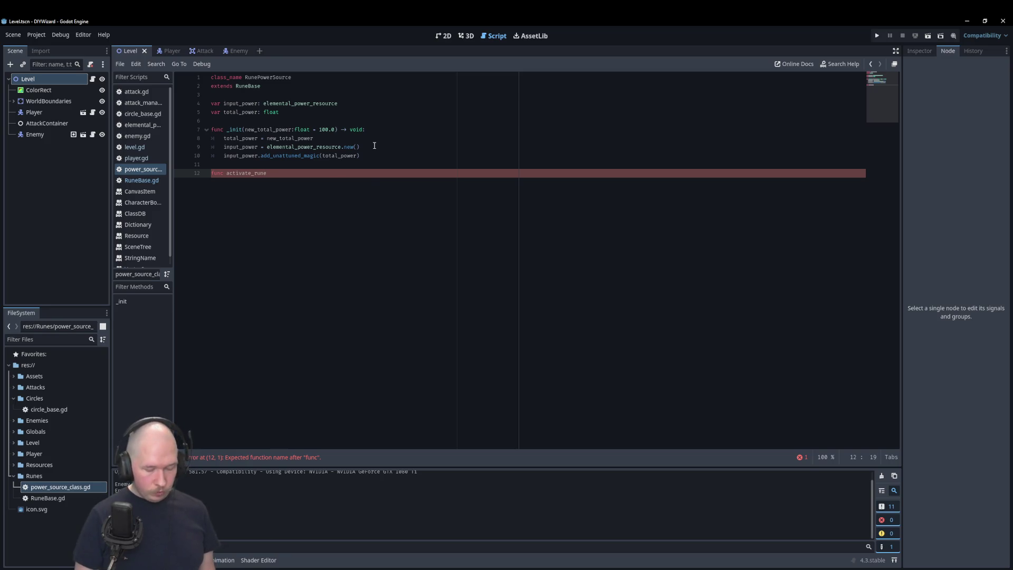
{"action": "type", "text": "("}
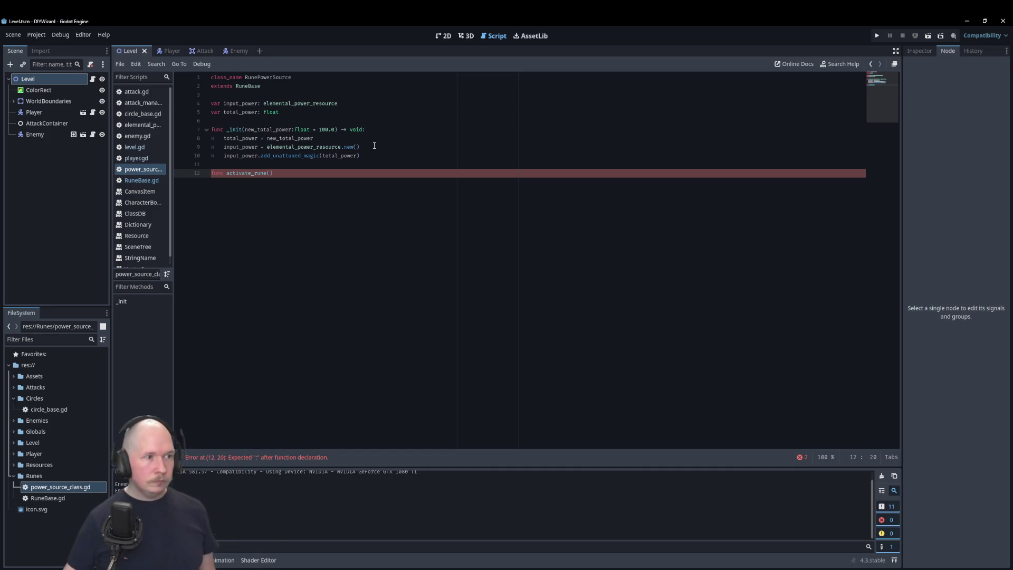
{"action": "left_click", "coordinate": [138, 181]}
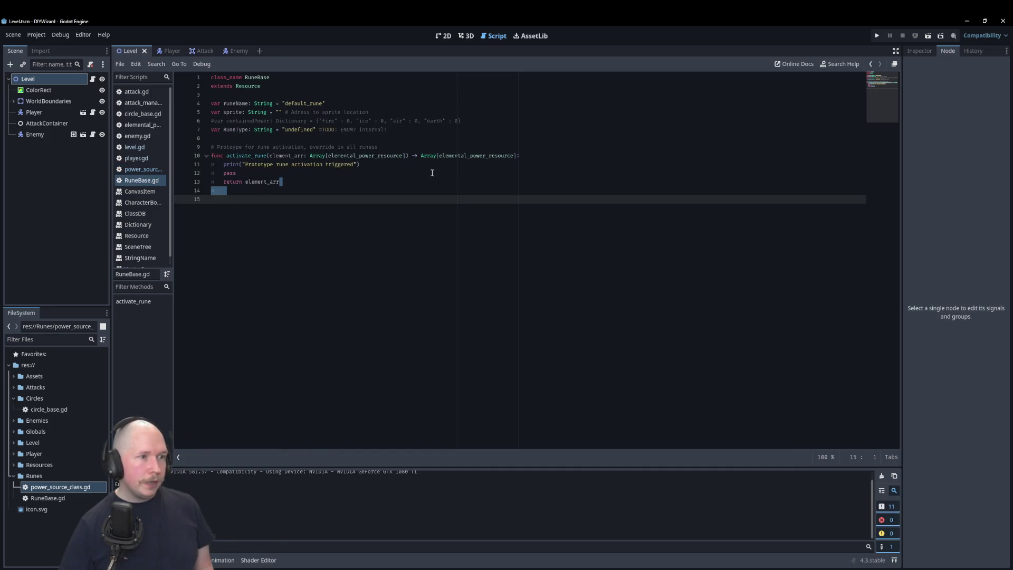
{"action": "triple_click", "coordinate": [490, 156]}
{"action": "key", "text": "ctrl+c"}
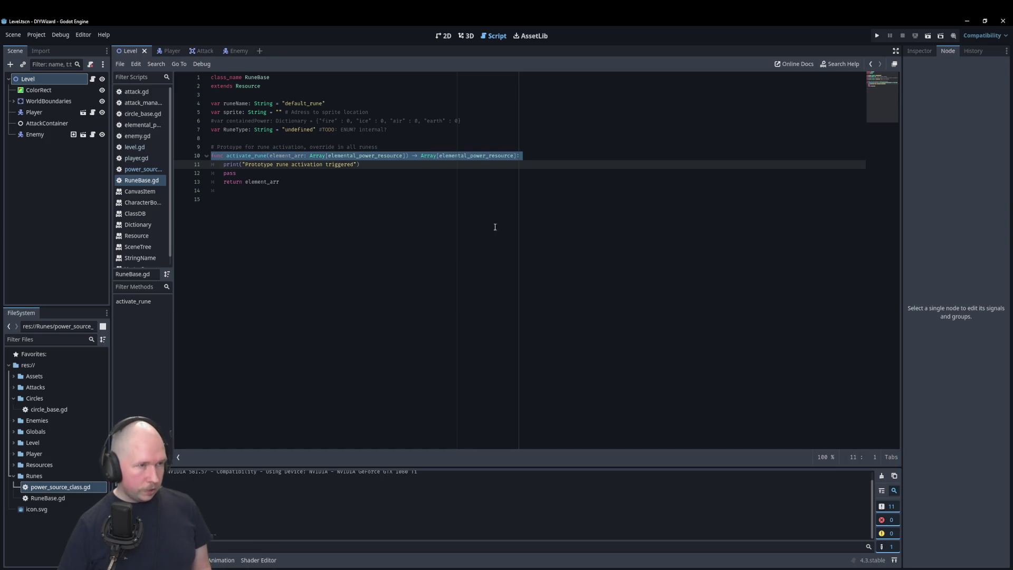
{"action": "left_click", "coordinate": [144, 171]}
{"action": "left_click_drag", "start_coordinate": [289, 173], "coordinate": [195, 173]}
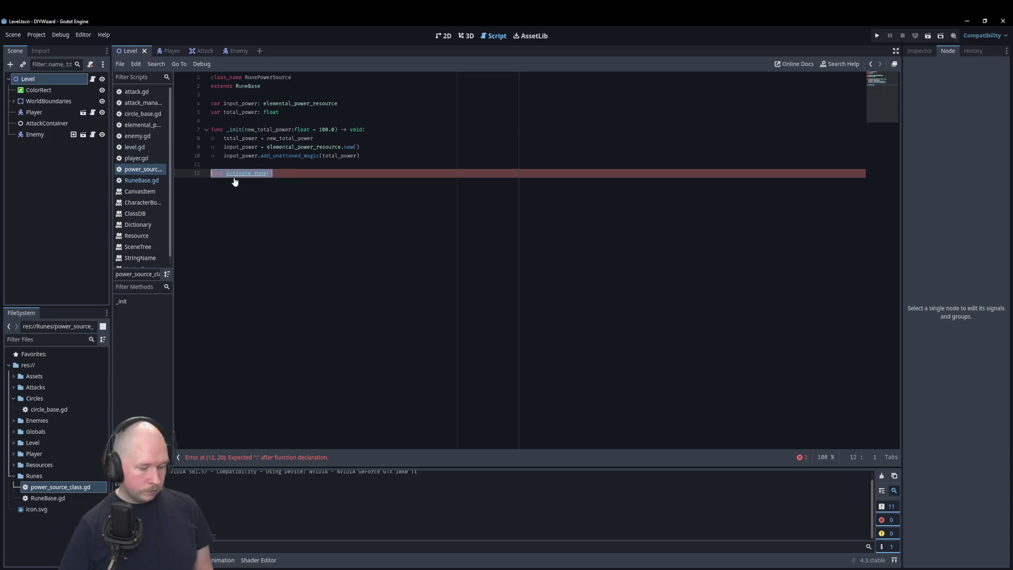
{"action": "key", "text": "ctrl+v"}
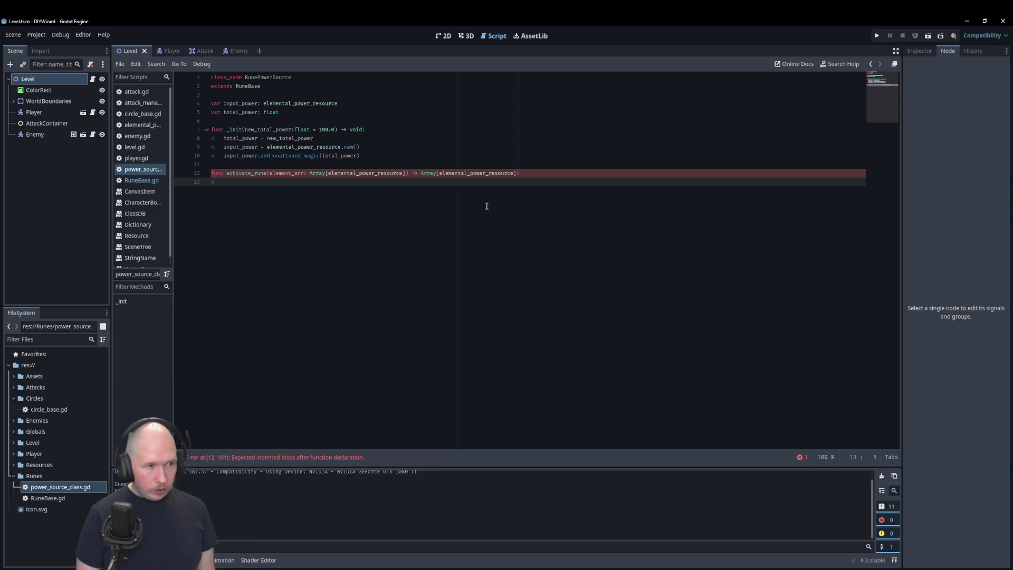
Write element_arr, then return element_arr, in activate_rune with a blank line before the return
{"action": "type", "text": "element_arr"}
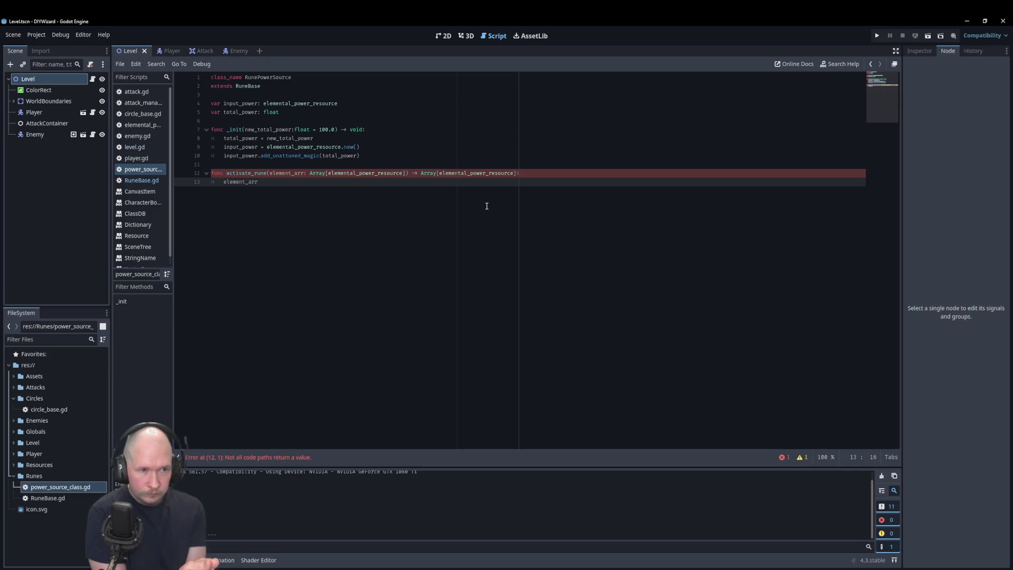
{"action": "key", "text": "Return"}
{"action": "type", "text": "return "}
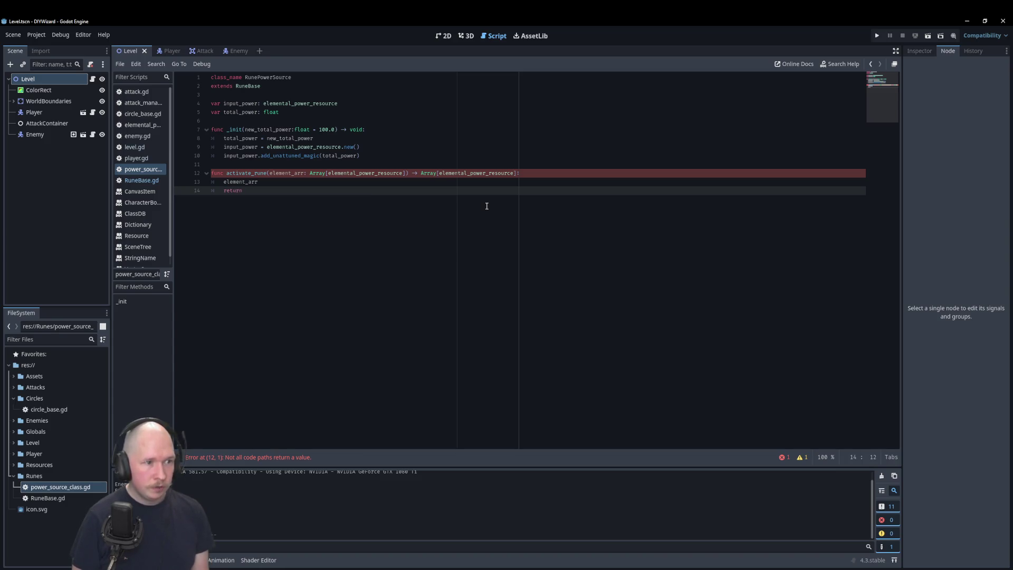
{"action": "type", "text": "ele"}
{"action": "key", "text": "Return"}
{"action": "key", "text": "Up"}
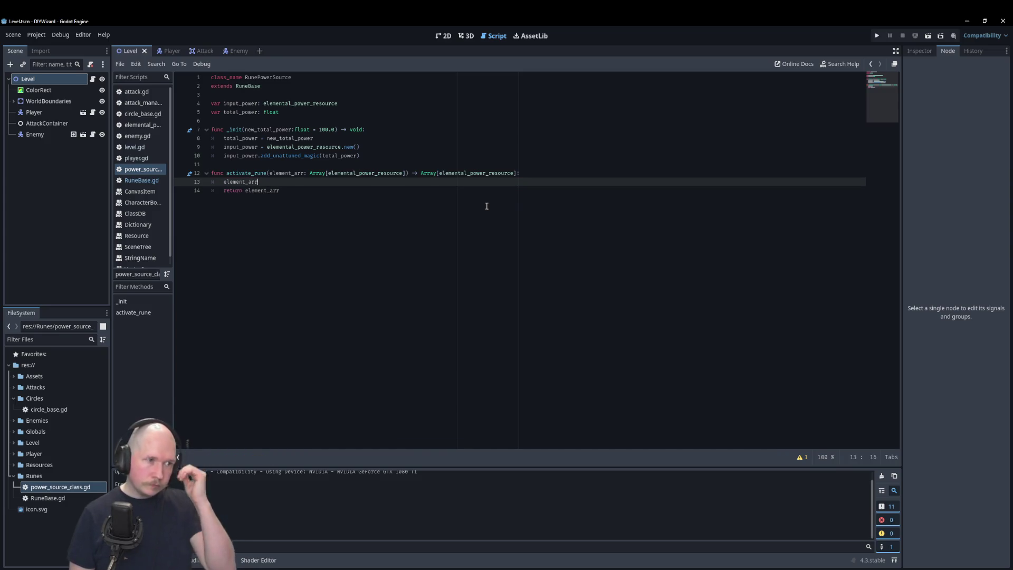
{"action": "key", "text": "Return"}
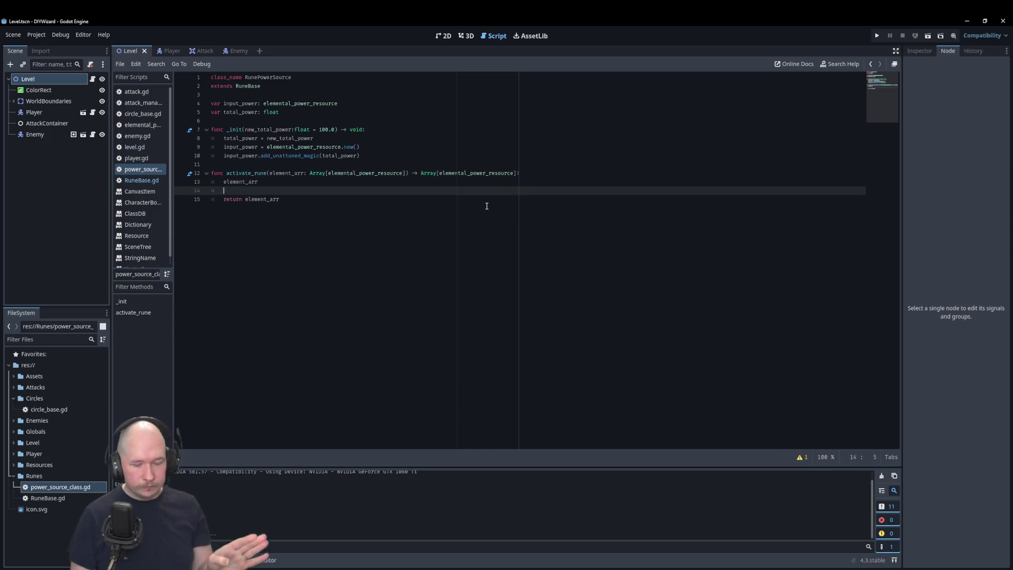
{"action": "key", "text": "Up"}
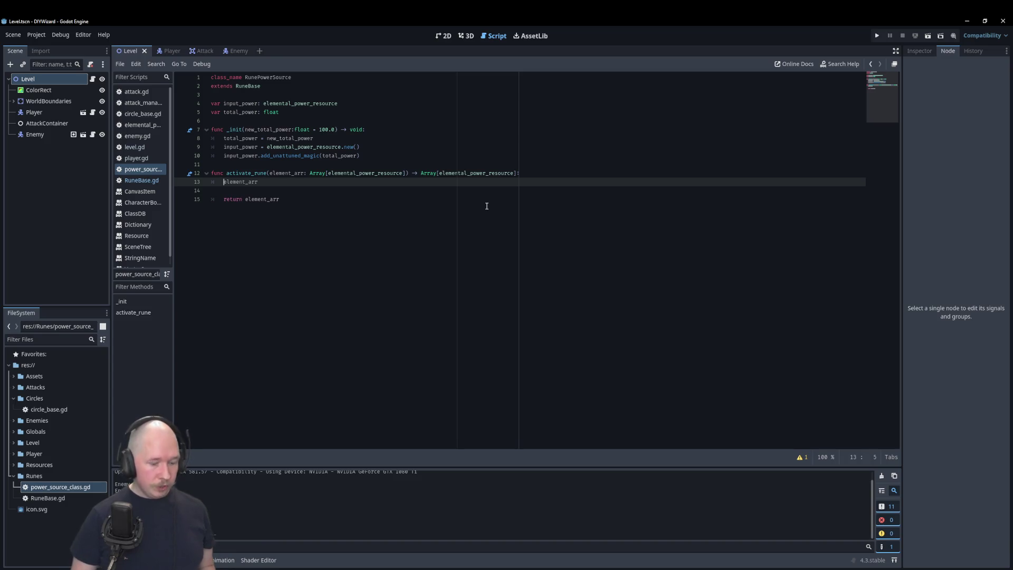
Rewrite line 13 as the condition if element_arr.size() > 0:
{"action": "type", "text": "if"}
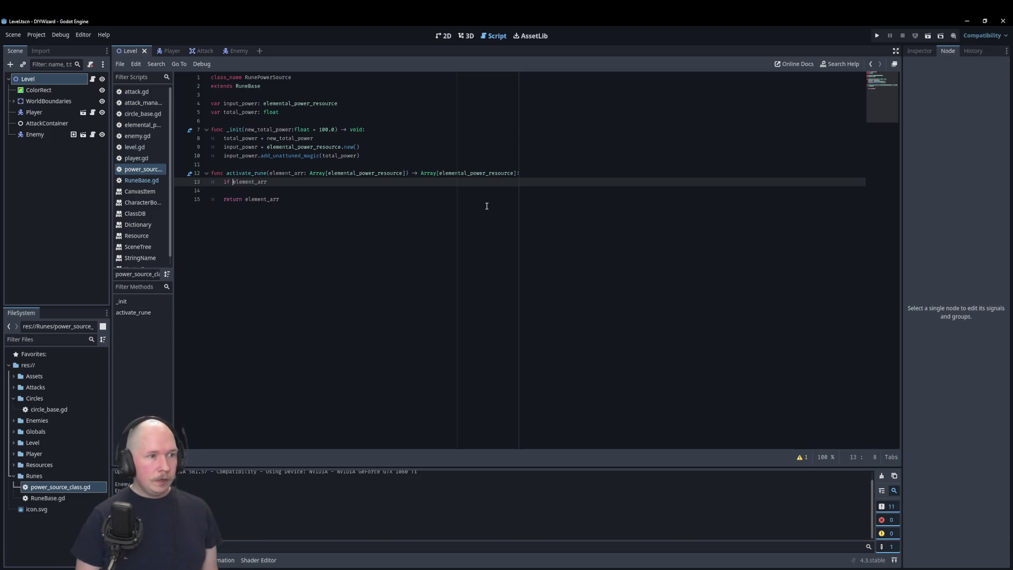
{"action": "key", "text": "End"}
{"action": "type", "text": "."}
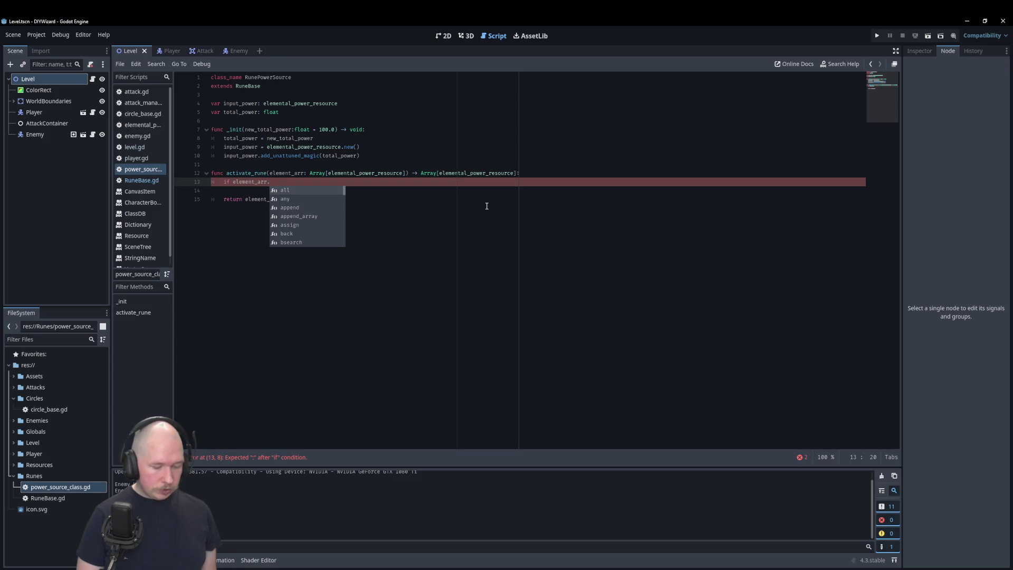
{"action": "type", "text": "size"}
{"action": "key", "text": "Return"}
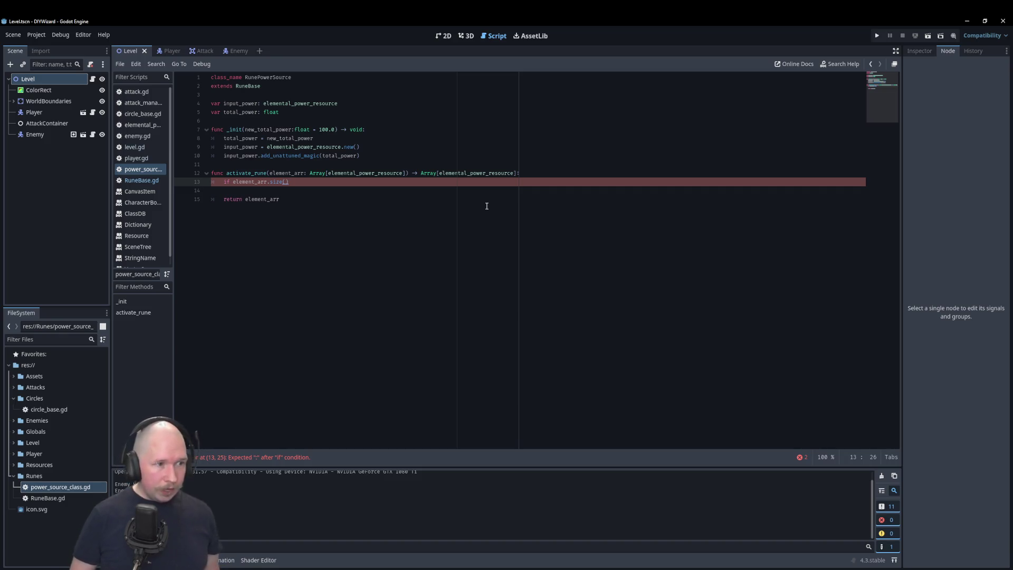
{"action": "type", "text": "<"}
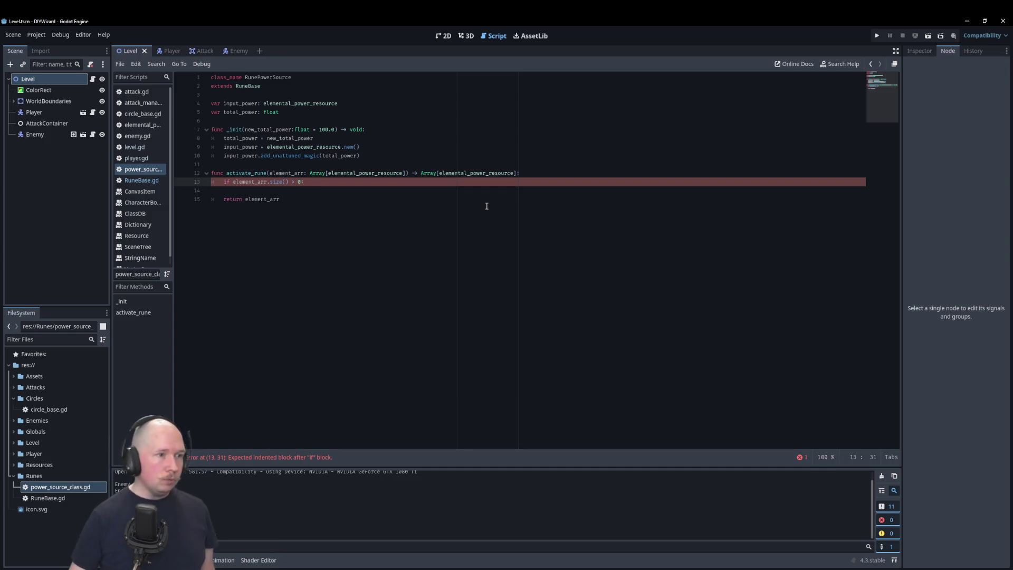
{"action": "left_click", "coordinate": [318, 172], "text": "ctrl"}
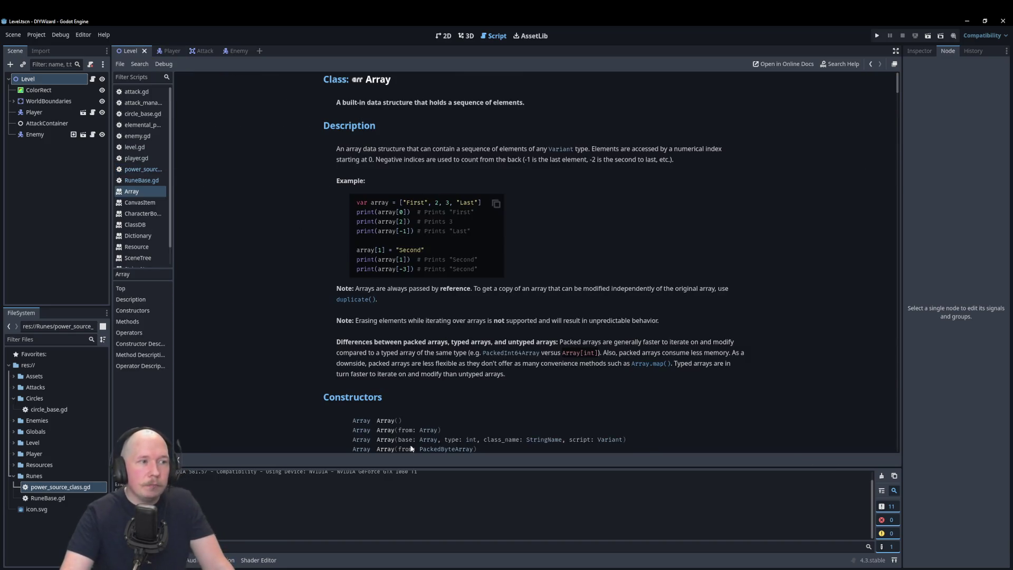
Read the is_empty() method in the Array reference, then go back to the scripts
{"action": "scroll", "coordinate": [364, 174], "scroll_direction": "down", "scroll_amount": 5}
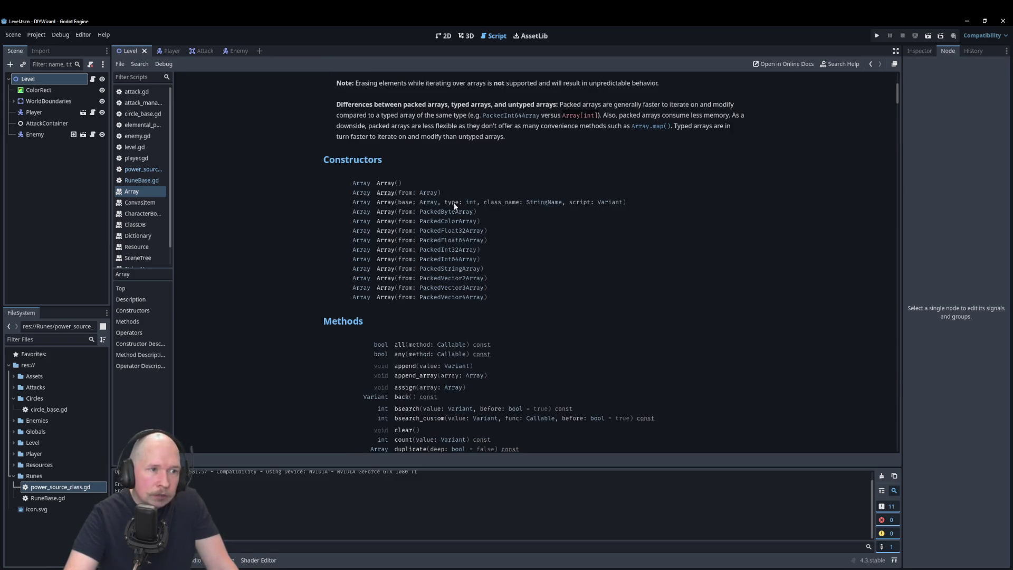
{"action": "scroll", "coordinate": [454, 202], "scroll_direction": "down", "scroll_amount": 4}
{"action": "scroll", "coordinate": [396, 146], "scroll_direction": "up", "scroll_amount": 4}
{"action": "scroll", "coordinate": [395, 143], "scroll_direction": "down", "scroll_amount": 6}
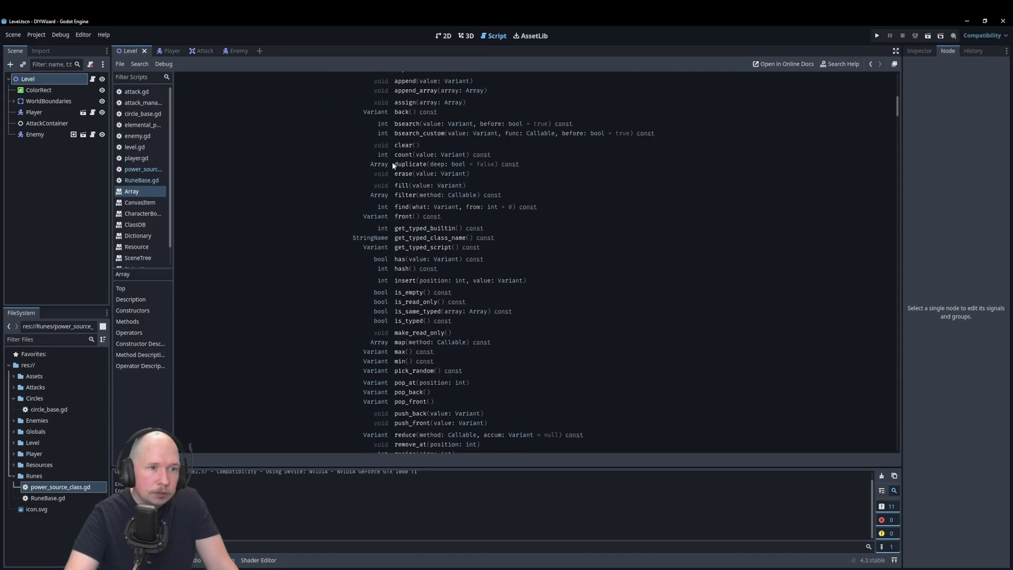
{"action": "scroll", "coordinate": [304, 161], "scroll_direction": "up", "scroll_amount": 1}
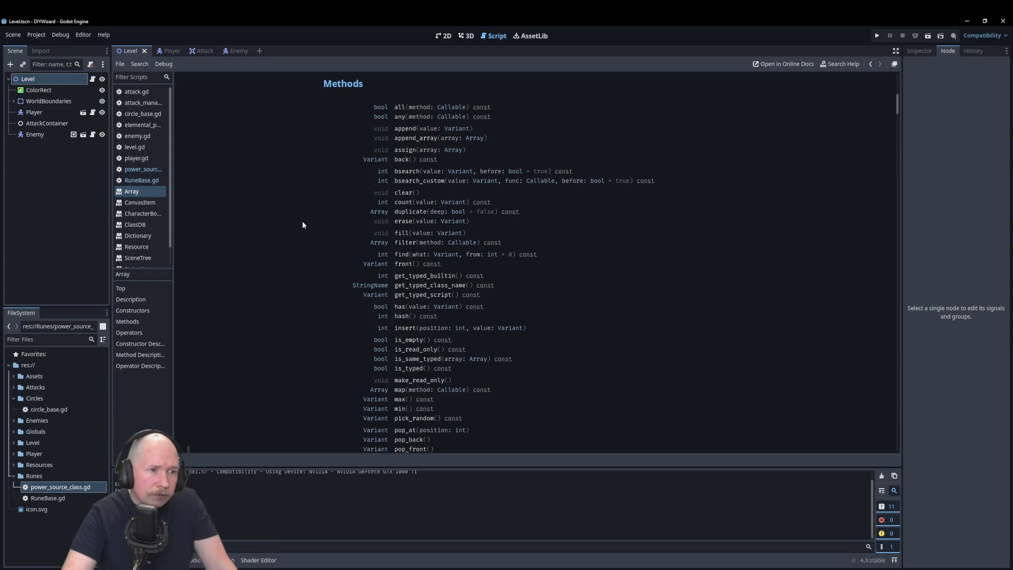
{"action": "scroll", "coordinate": [302, 225], "scroll_direction": "down", "scroll_amount": 3}
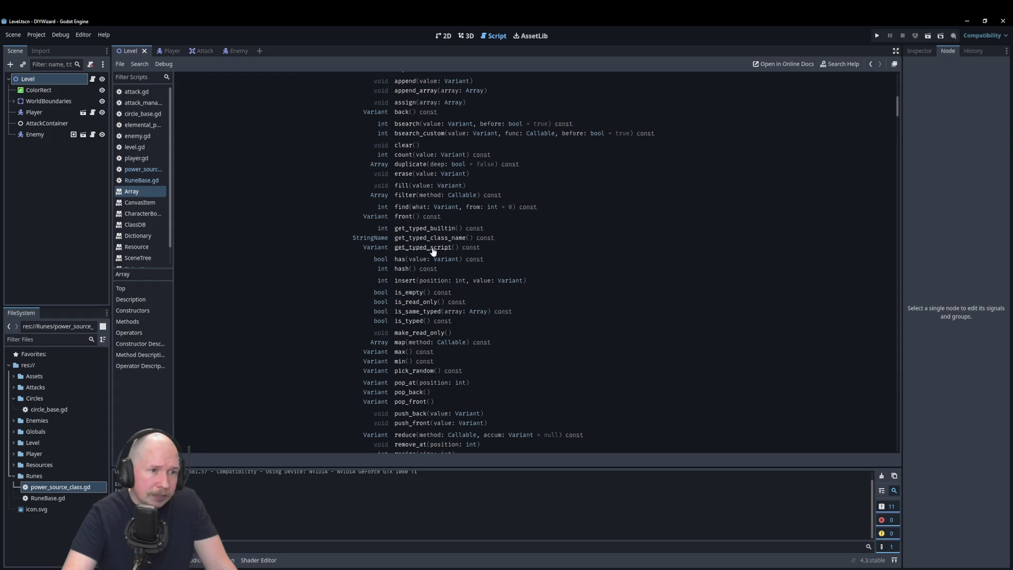
{"action": "scroll", "coordinate": [333, 247], "scroll_direction": "down", "scroll_amount": 3}
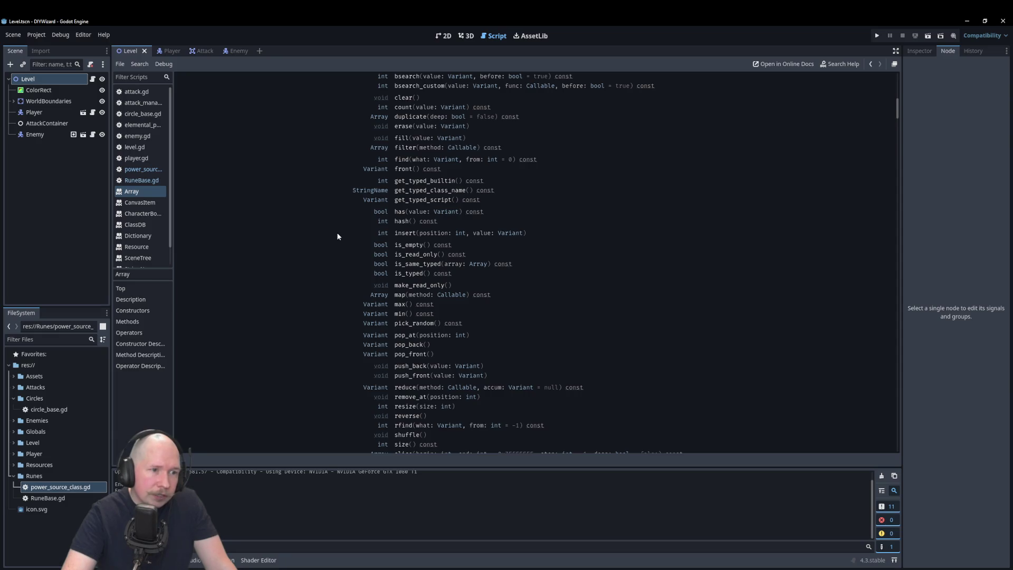
{"action": "left_click", "coordinate": [409, 246]}
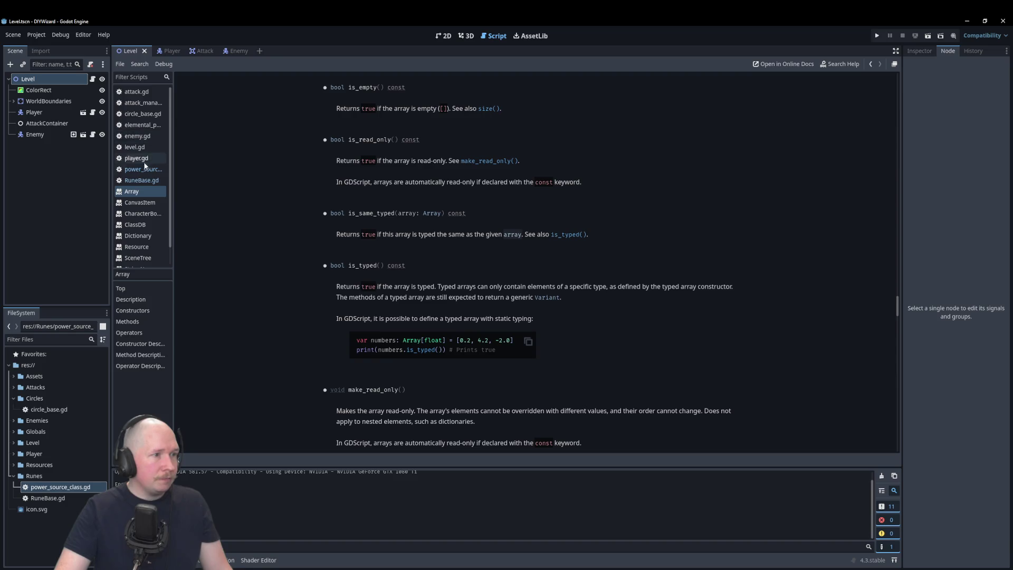
{"action": "left_click", "coordinate": [143, 180]}
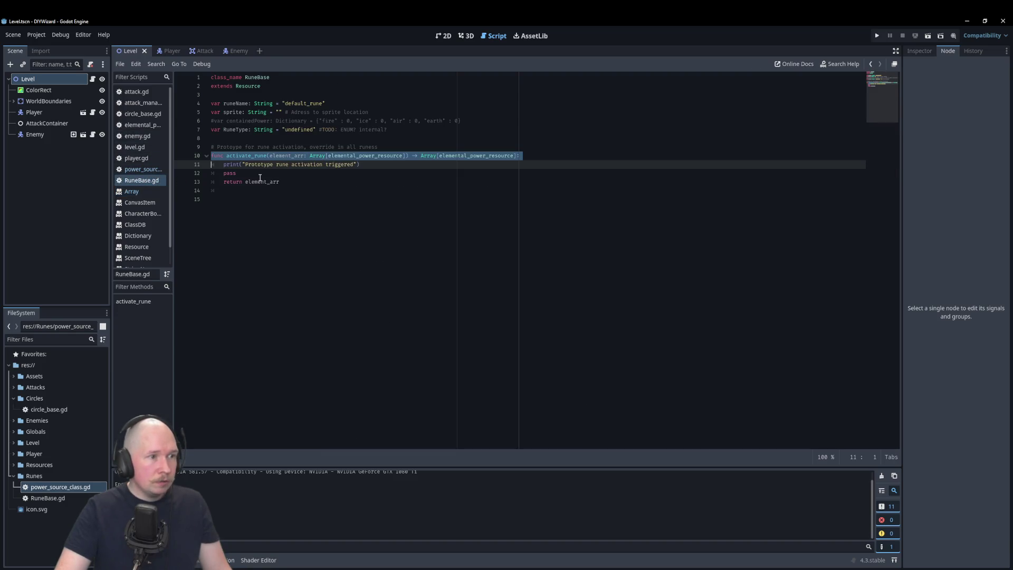
{"action": "left_click", "coordinate": [150, 169]}
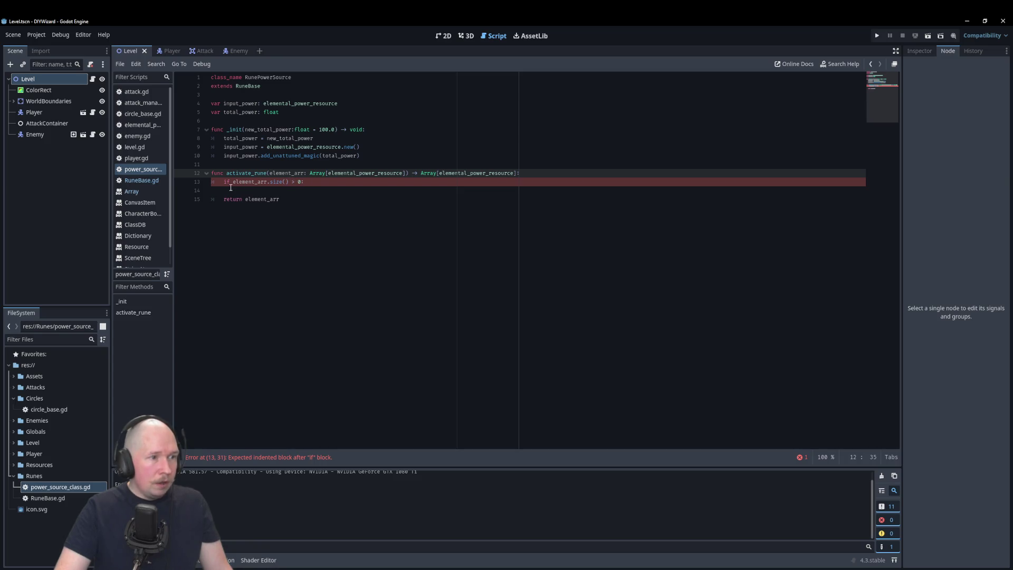
Change the condition on line 13 to element_arr.is_empty() == true
{"action": "left_click", "coordinate": [300, 181]}
{"action": "left_click_drag", "start_coordinate": [301, 182], "coordinate": [294, 183]}
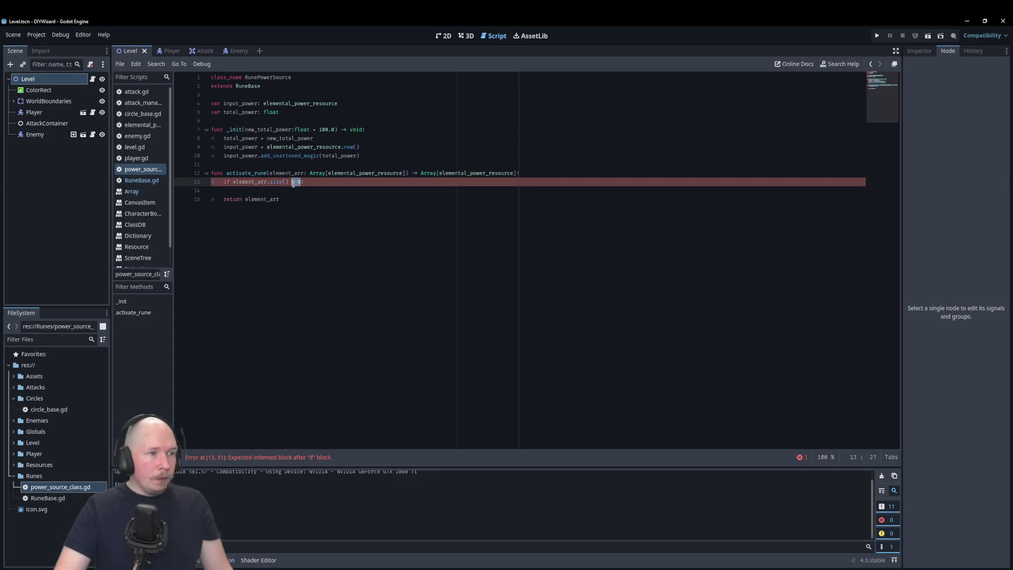
{"action": "key", "text": "End"}
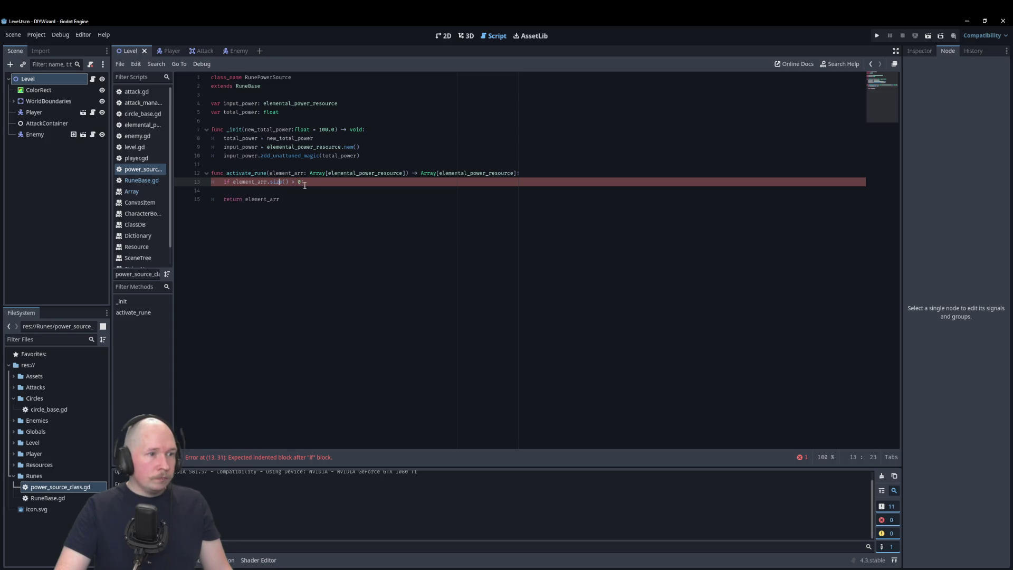
{"action": "left_click_drag", "start_coordinate": [301, 182], "coordinate": [272, 183]}
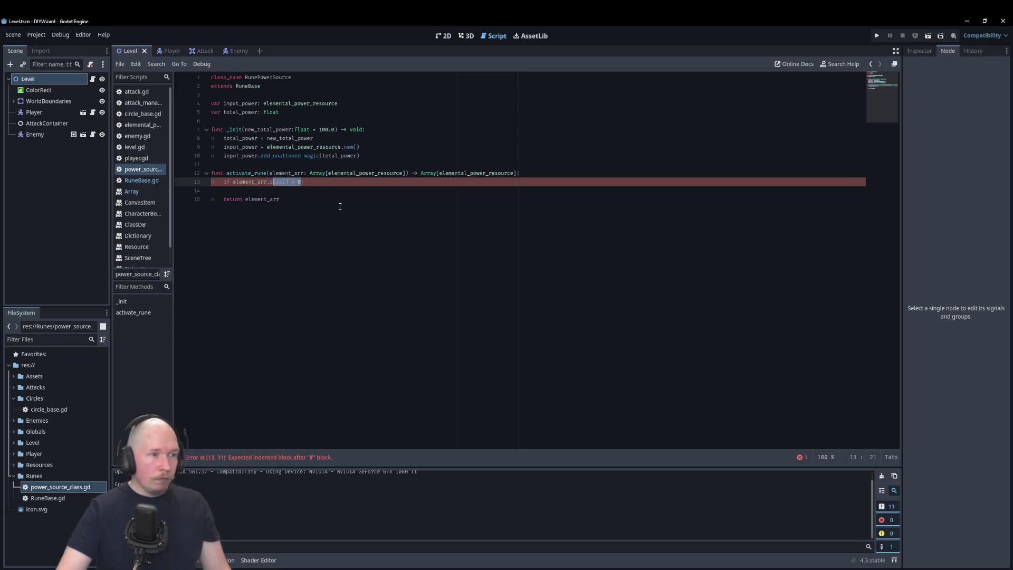
{"action": "key", "text": "BackSpace"}
{"action": "key", "text": "BackSpace"}
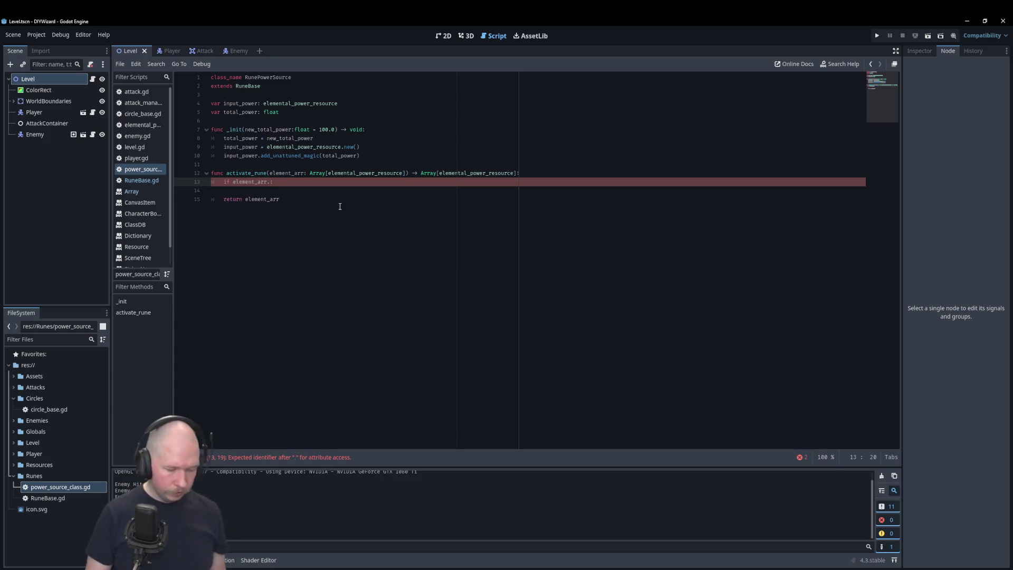
{"action": "type", "text": "is"}
{"action": "key", "text": "Return"}
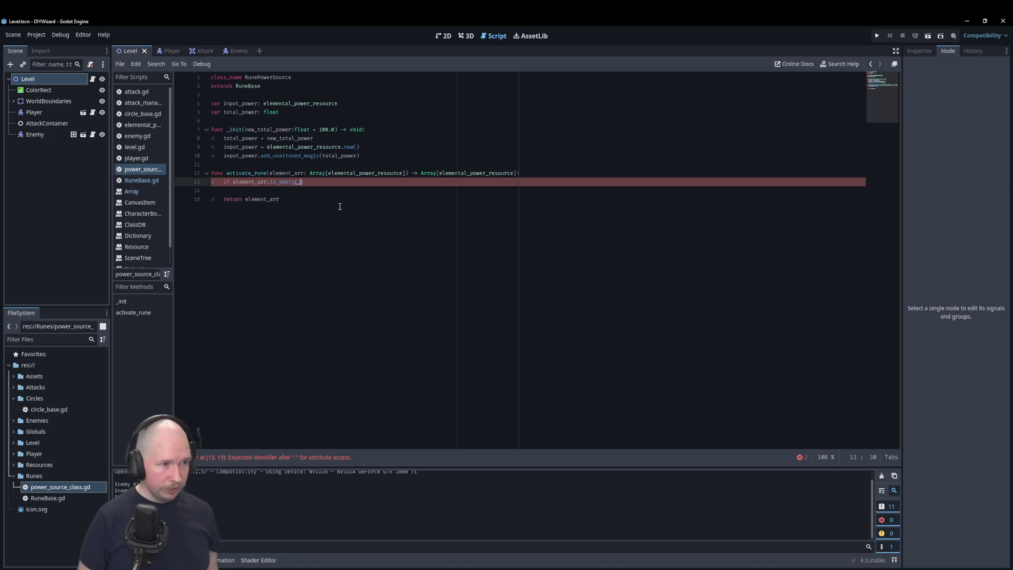
{"action": "type", "text": "=="}
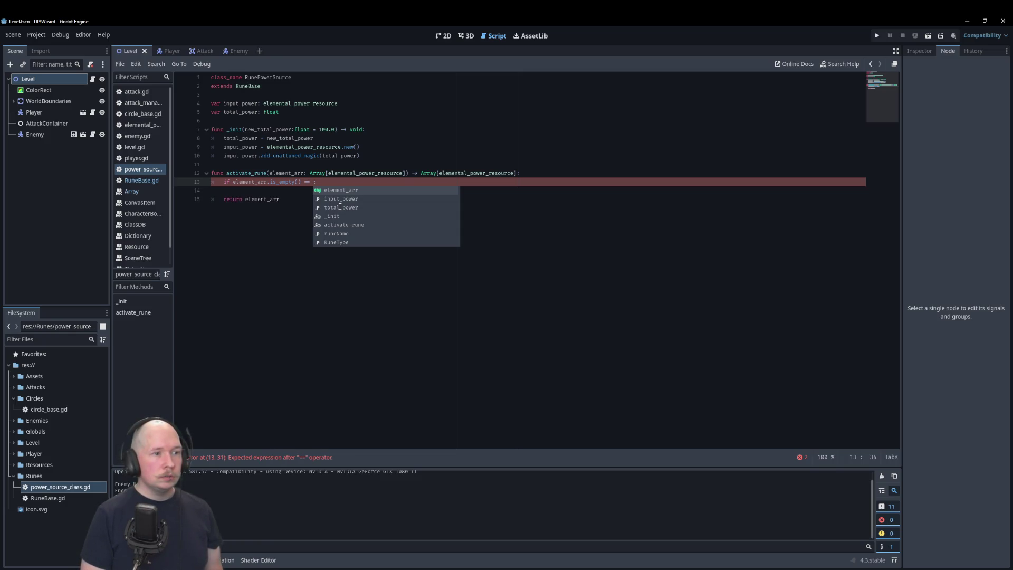
{"action": "type", "text": "true"}
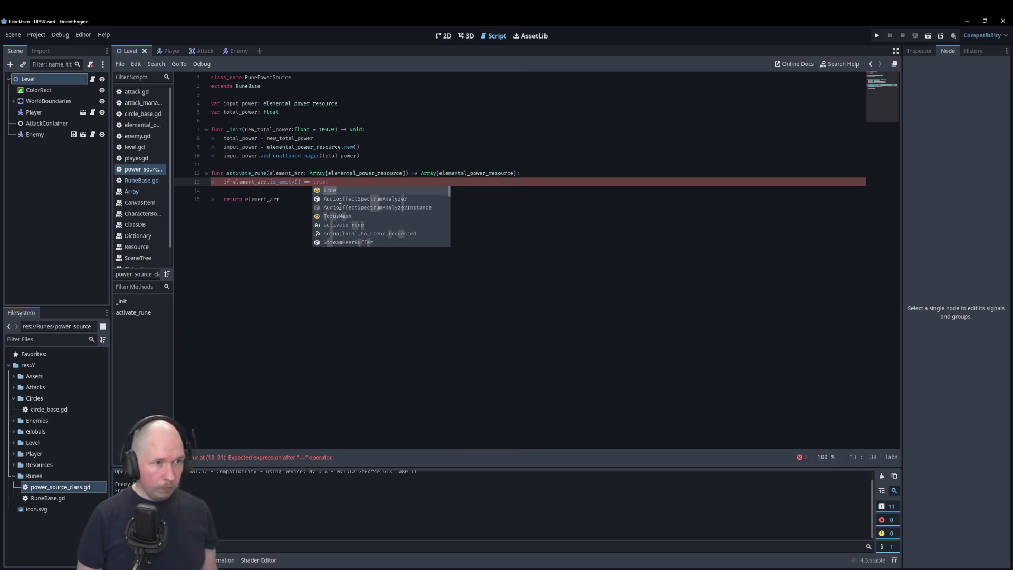
{"action": "key", "text": "End"}
Add an element_arr.insert() call inside the if block and open its Array documentation
{"action": "key", "text": "Return"}
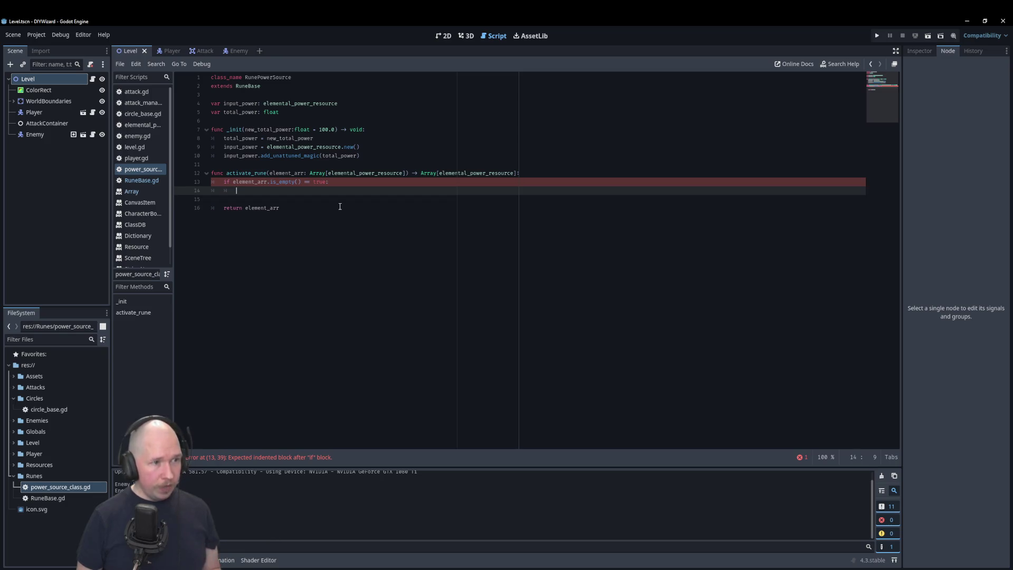
{"action": "type", "text": "element_arr"}
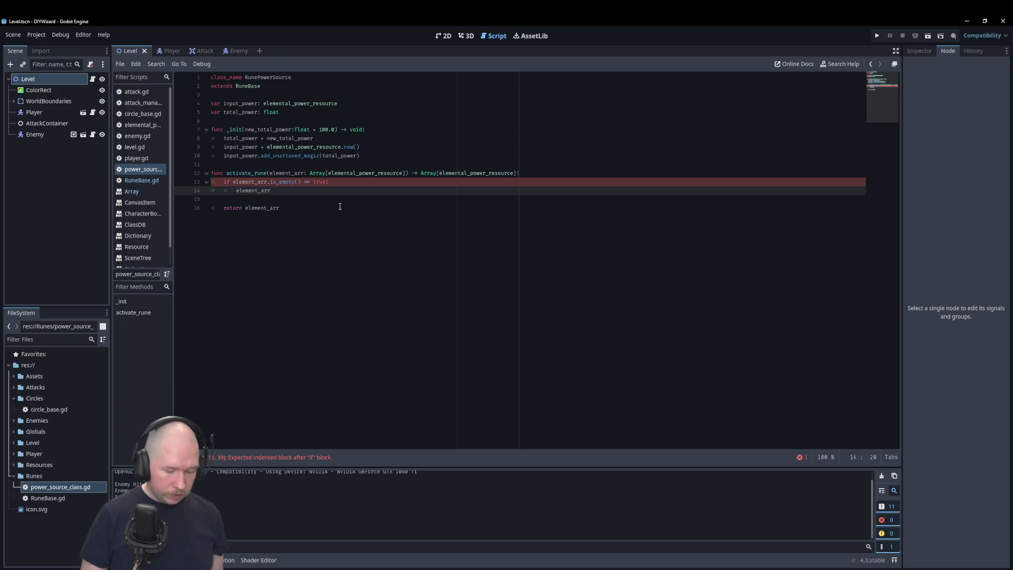
{"action": "type", "text": ".ad"}
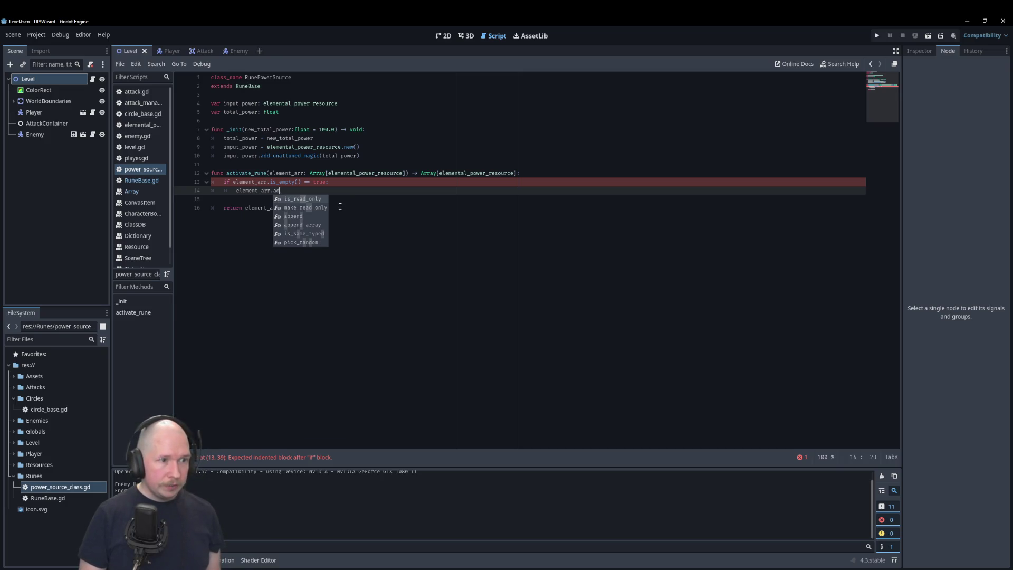
{"action": "key", "text": "BackSpace"}
{"action": "key", "text": "BackSpace"}
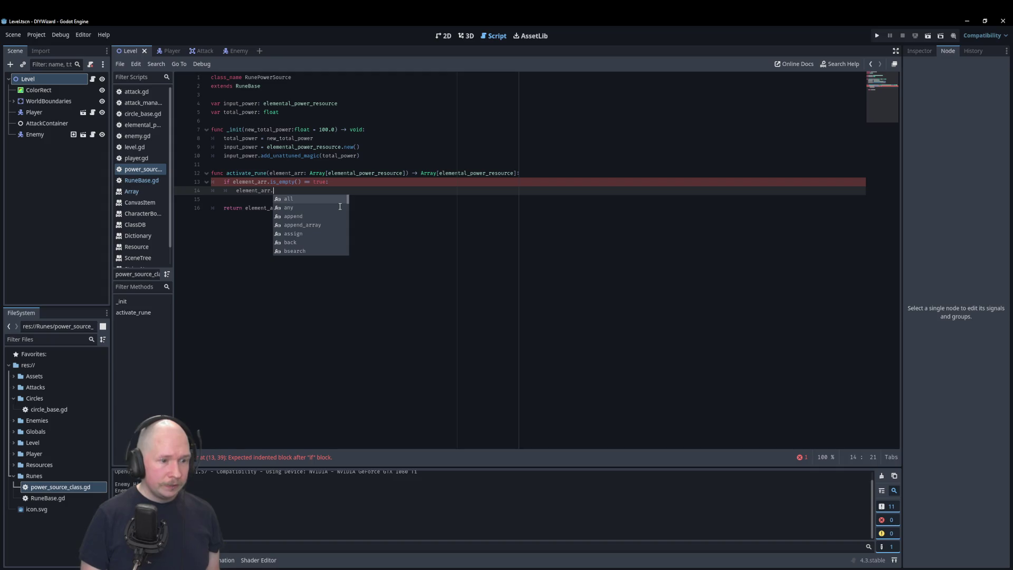
{"action": "type", "text": "in"}
{"action": "key", "text": "Return"}
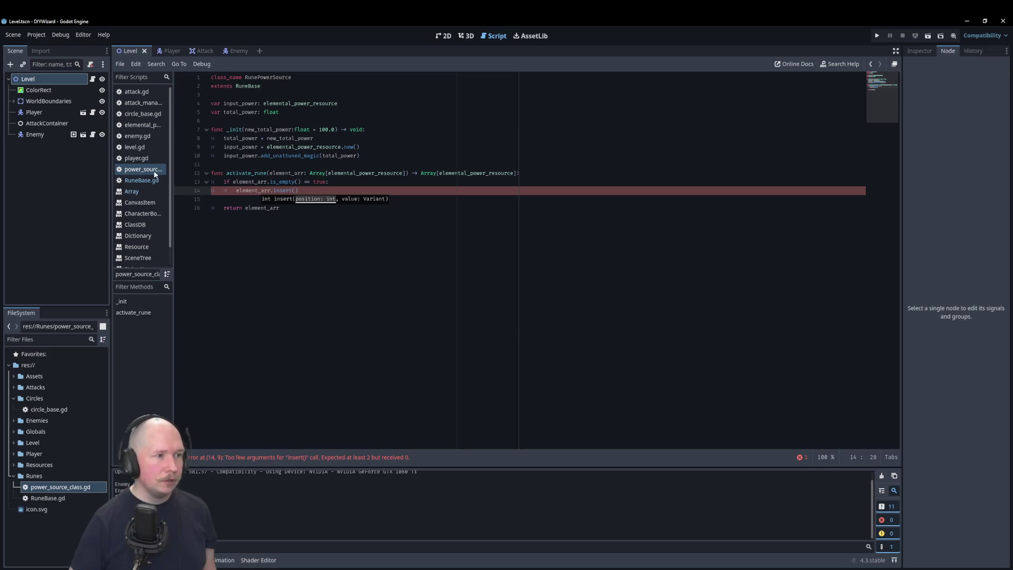
{"action": "left_click", "coordinate": [283, 190], "text": "ctrl"}
Read the + operator description in the Array reference
{"action": "scroll", "coordinate": [465, 259], "scroll_direction": "up", "scroll_amount": 20}
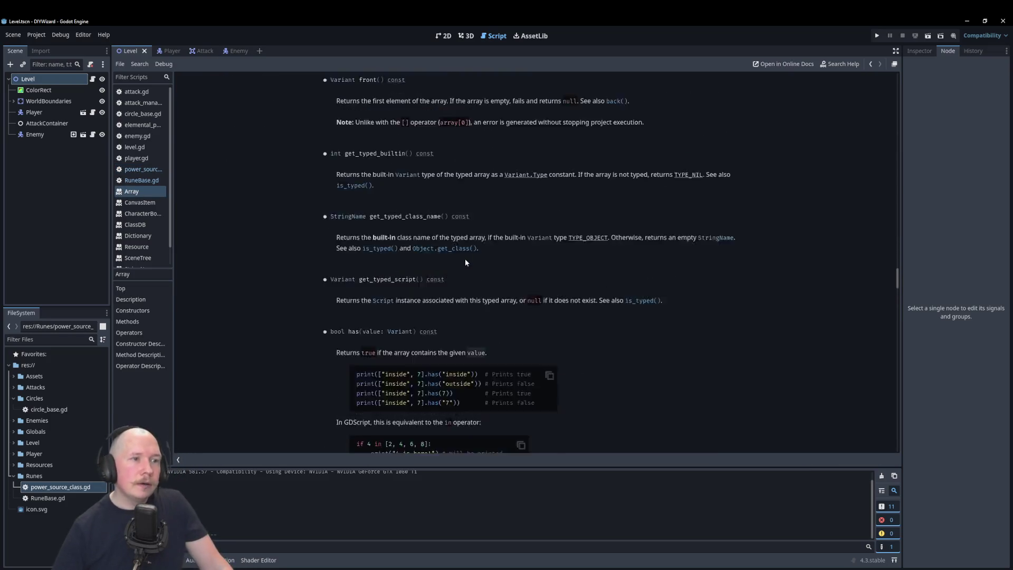
{"action": "scroll", "coordinate": [467, 265], "scroll_direction": "up", "scroll_amount": 20}
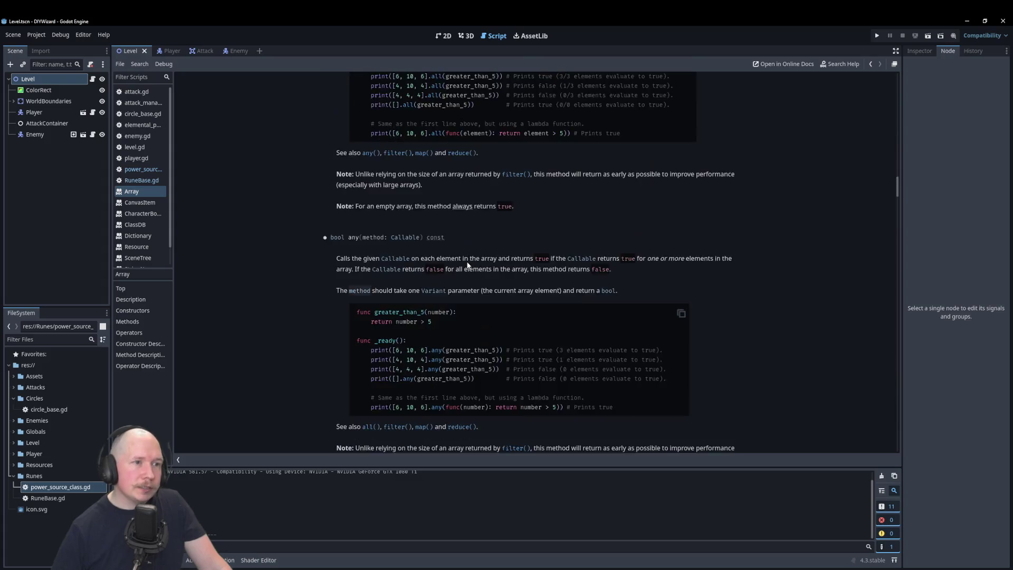
{"action": "scroll", "coordinate": [467, 264], "scroll_direction": "up", "scroll_amount": 5}
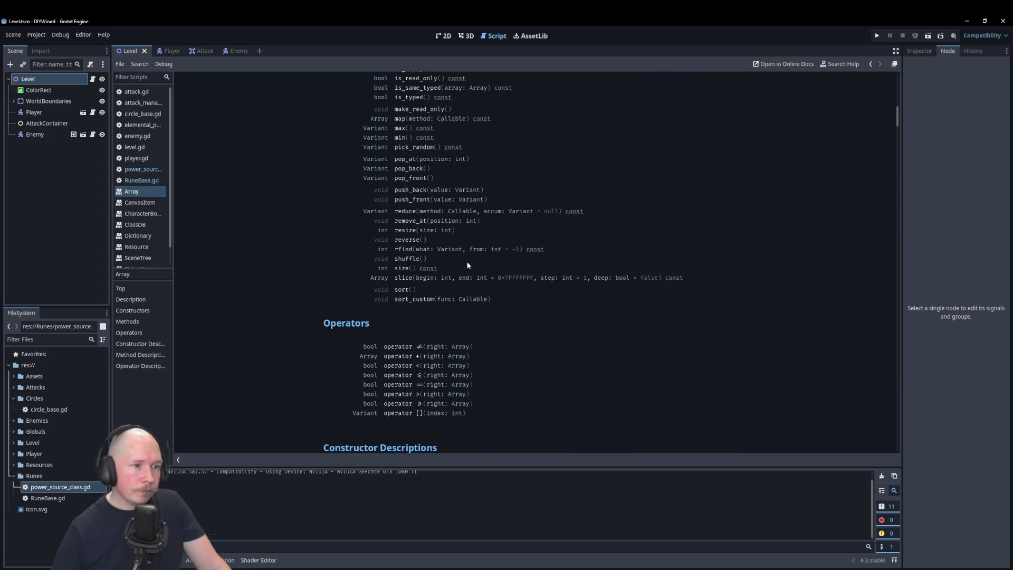
{"action": "scroll", "coordinate": [467, 265], "scroll_direction": "down", "scroll_amount": 5}
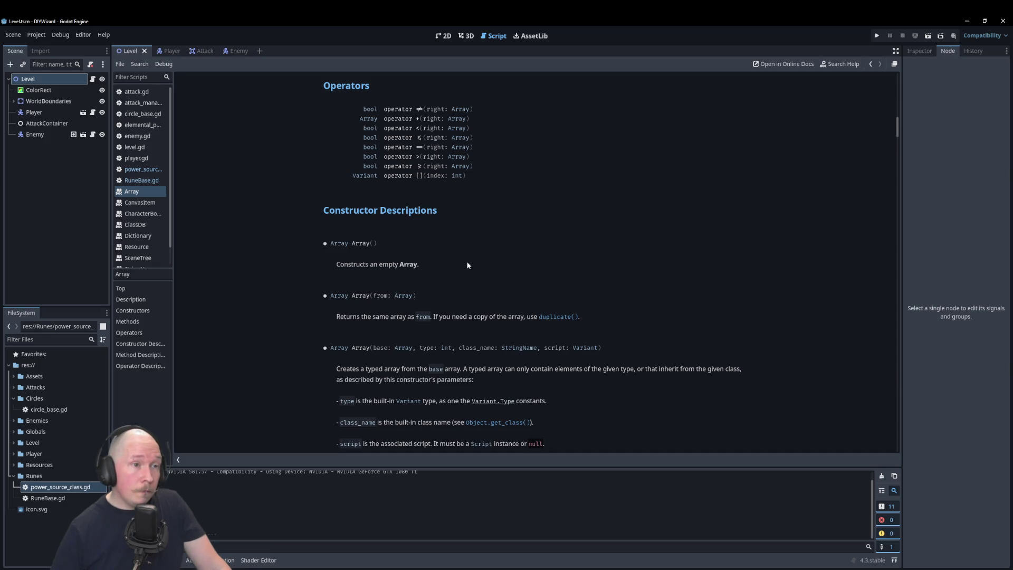
{"action": "left_click", "coordinate": [394, 118]}
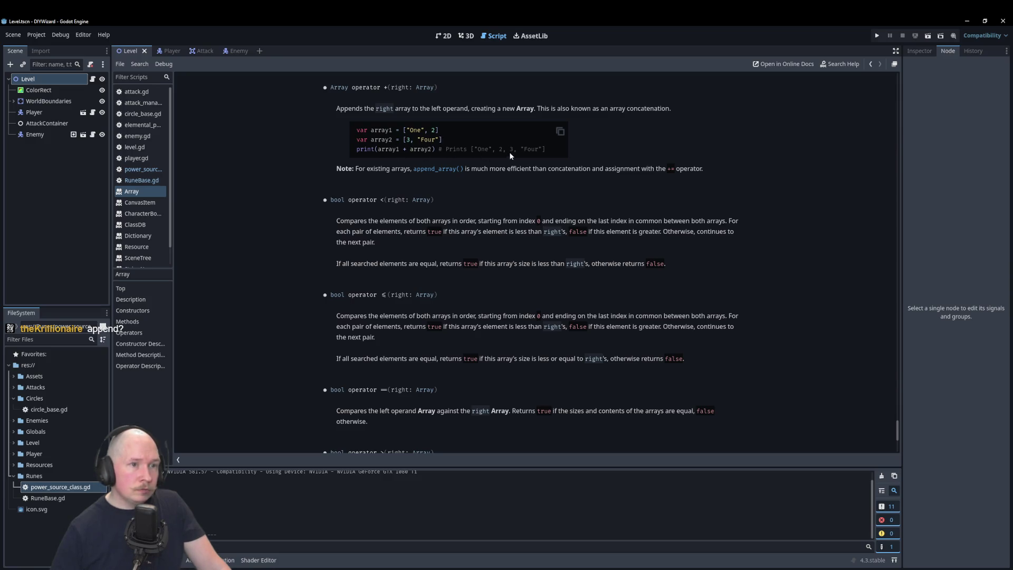
Look up the append() and push_back() methods, then return to power_source_class.gd
{"action": "scroll", "coordinate": [510, 155], "scroll_direction": "up", "scroll_amount": 5}
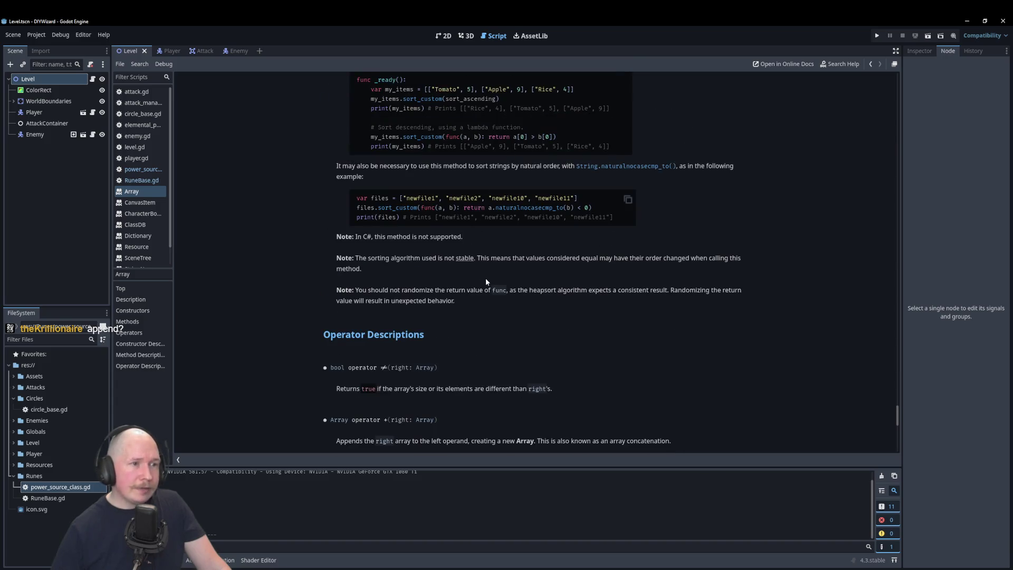
{"action": "scroll", "coordinate": [503, 286], "scroll_direction": "up", "scroll_amount": 5}
{"action": "left_click_drag", "start_coordinate": [899, 399], "coordinate": [908, 90]}
{"action": "scroll", "coordinate": [628, 233], "scroll_direction": "down", "scroll_amount": 3}
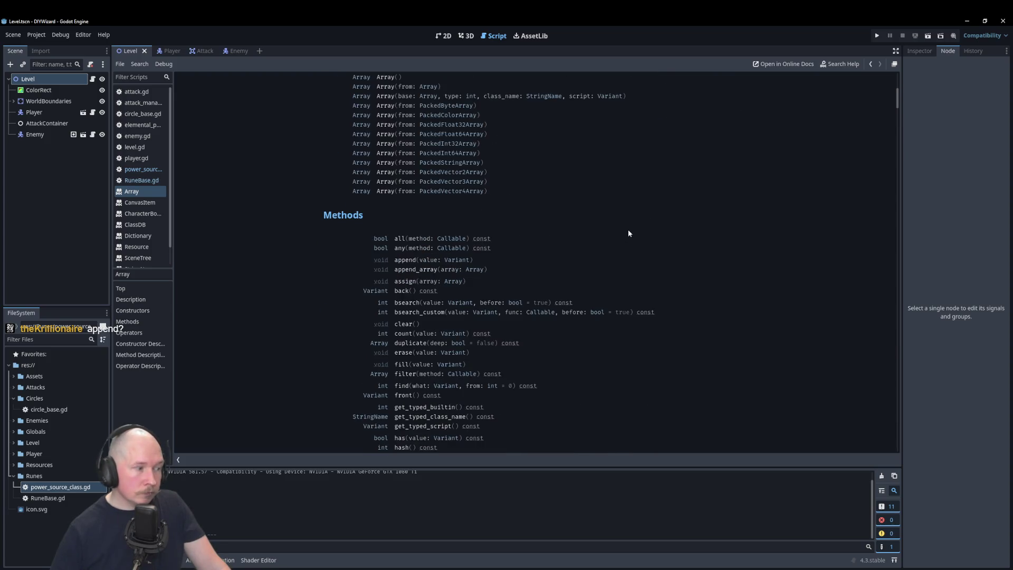
{"action": "scroll", "coordinate": [628, 233], "scroll_direction": "down", "scroll_amount": 3}
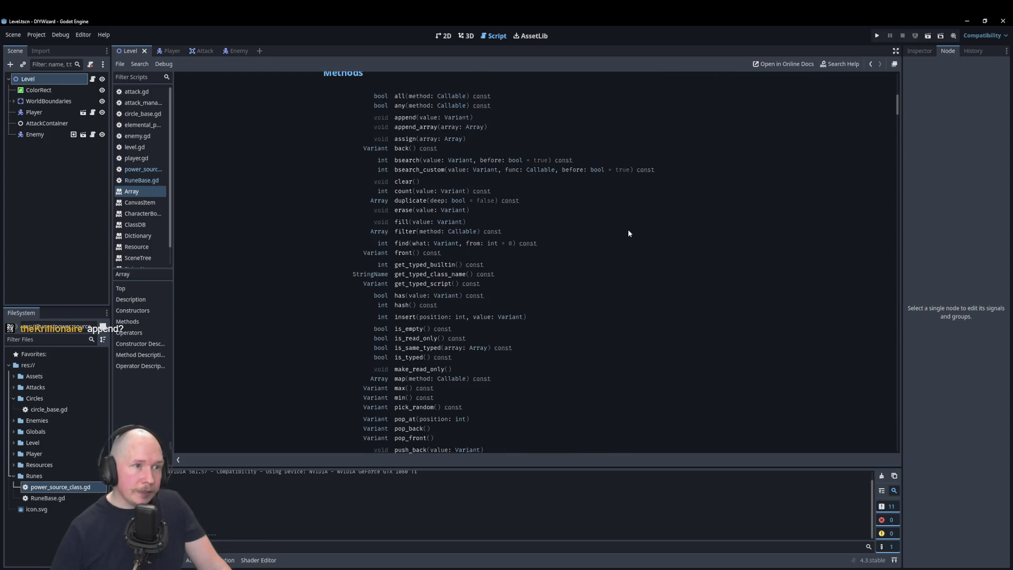
{"action": "left_click", "coordinate": [404, 117]}
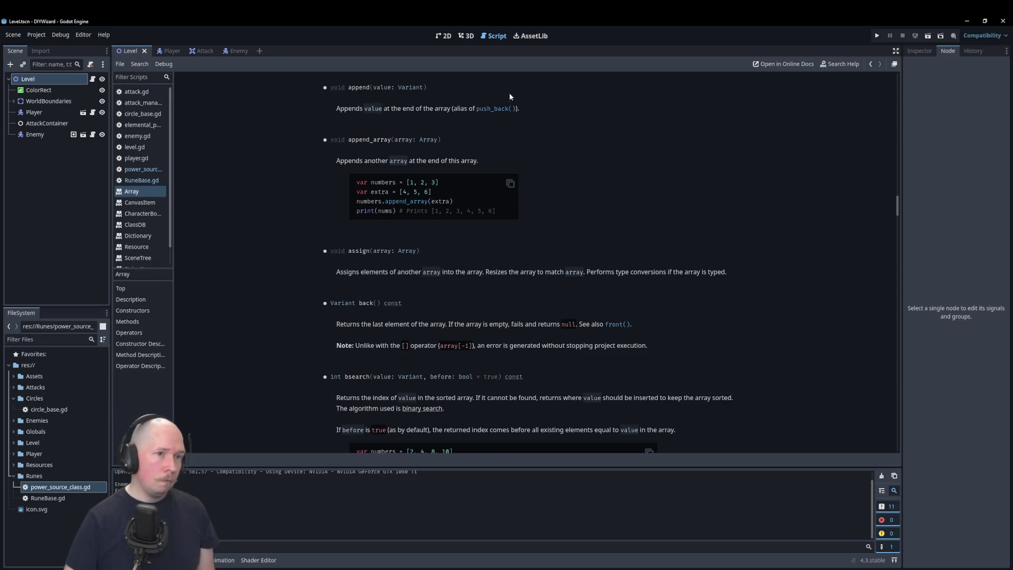
{"action": "left_click", "coordinate": [499, 108]}
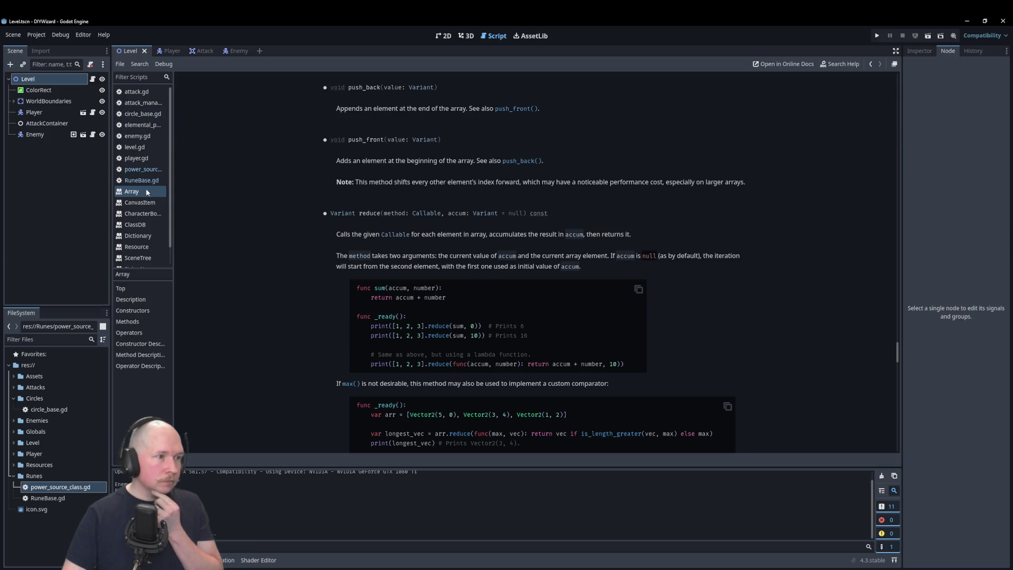
{"action": "left_click", "coordinate": [142, 169]}
Replace the insert() call on line 14 with element_arr.append(input_power)
{"action": "key", "text": "shift+Left"}
{"action": "key", "text": "shift+Left"}
{"action": "key", "text": "shift+Left"}
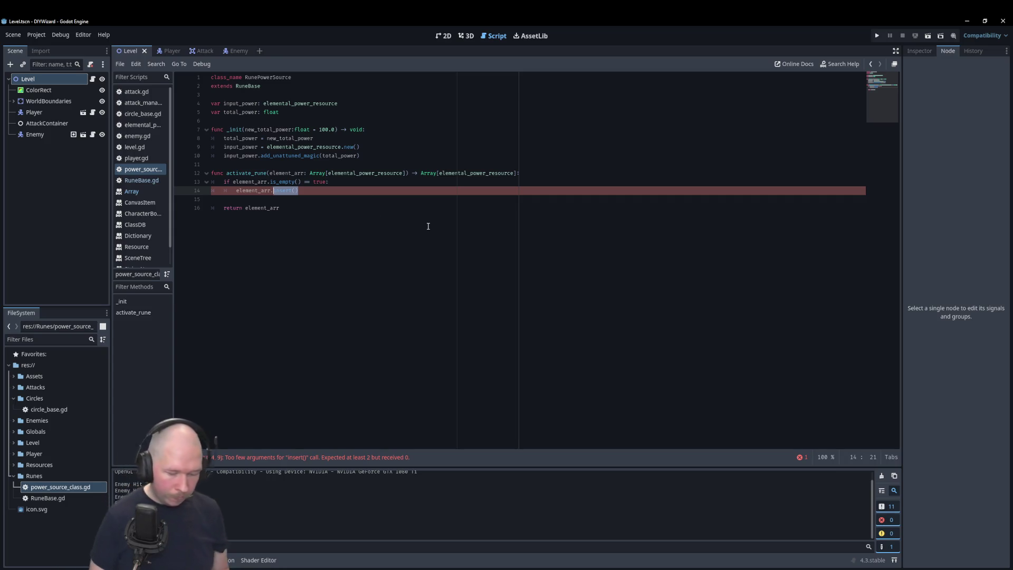
{"action": "type", "text": "push_ba"}
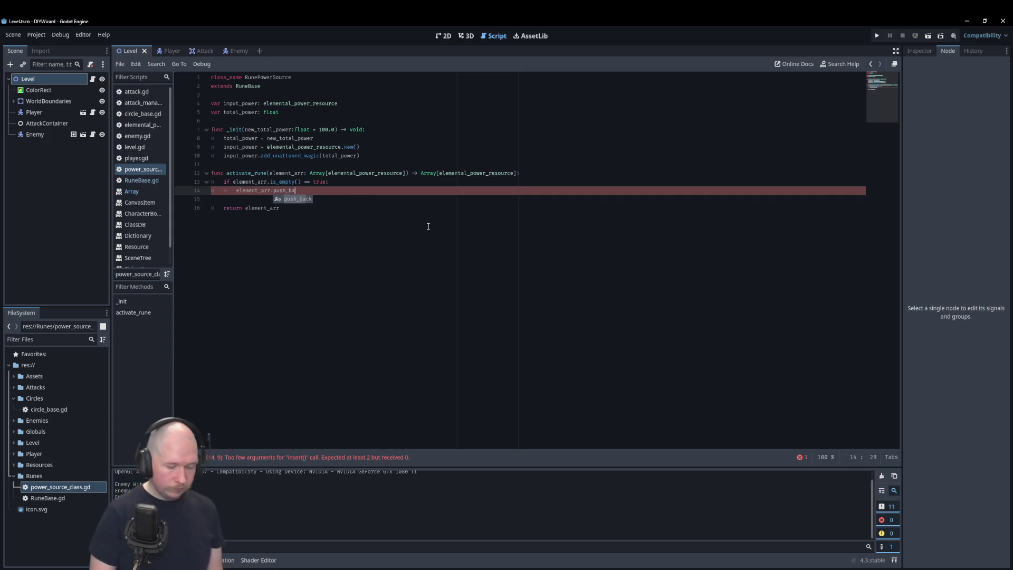
{"action": "key", "text": "Return"}
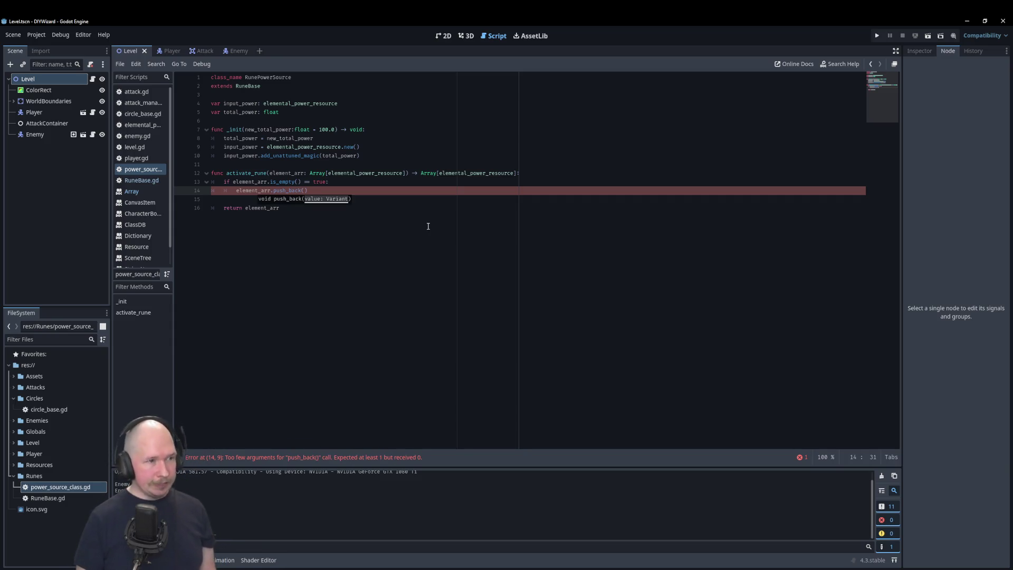
{"action": "type", "text": "input"}
{"action": "key", "text": "BackSpace"}
{"action": "key", "text": "BackSpace"}
{"action": "key", "text": "BackSpace"}
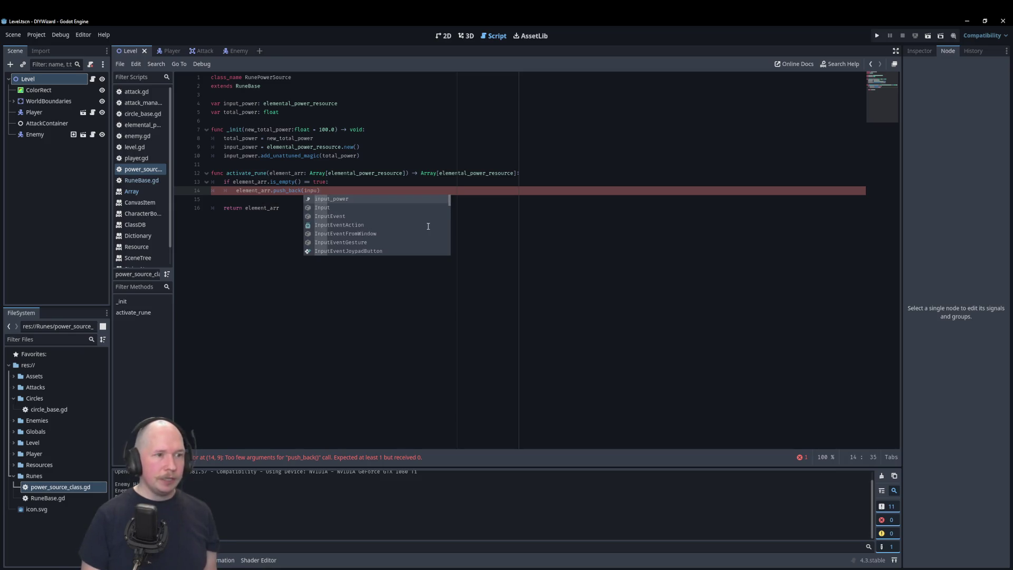
{"action": "key", "text": "BackSpace"}
{"action": "key", "text": "BackSpace"}
{"action": "key", "text": "BackSpace"}
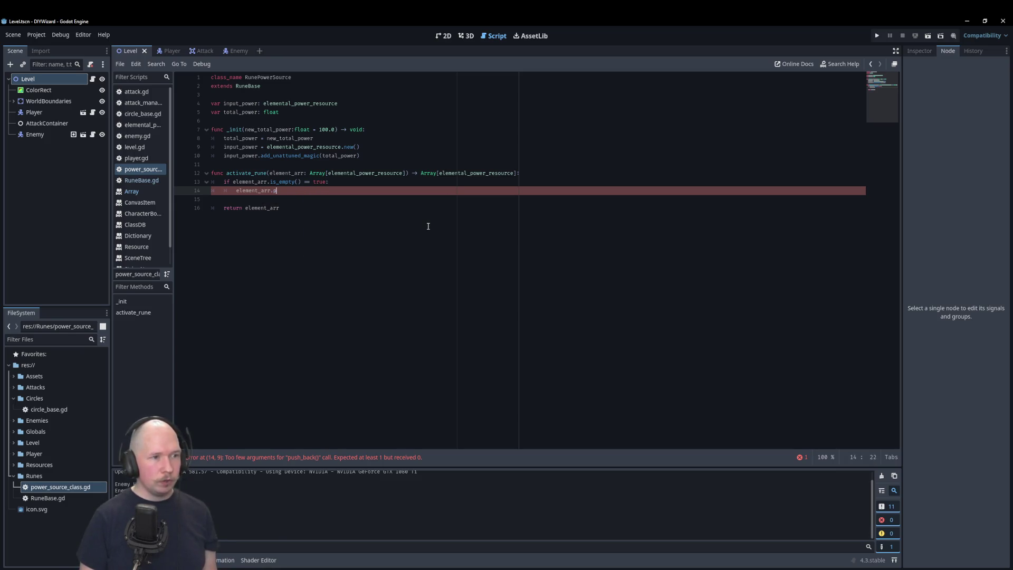
{"action": "type", "text": "append("}
{"action": "key", "text": "Return"}
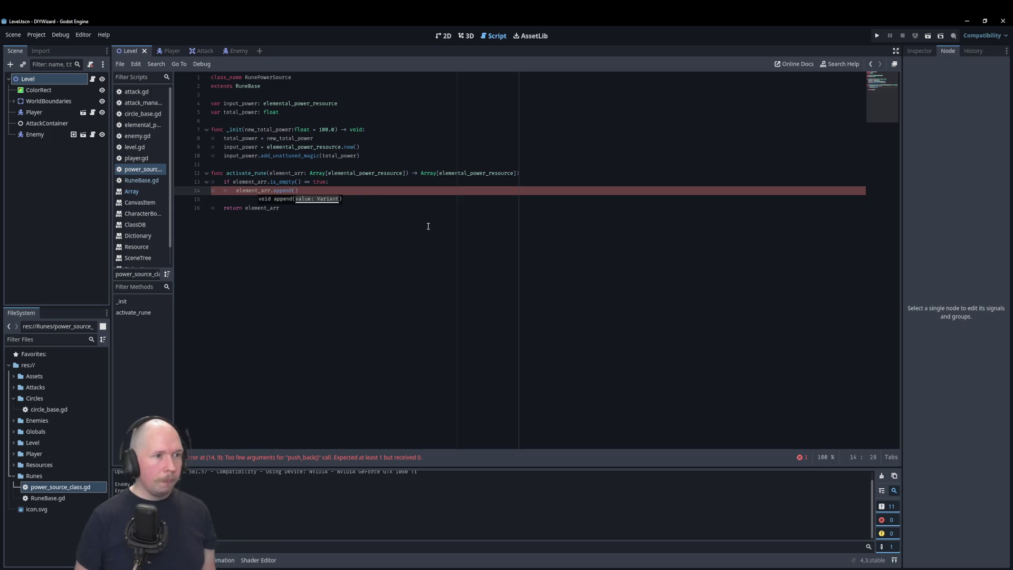
{"action": "type", "text": "inp"}
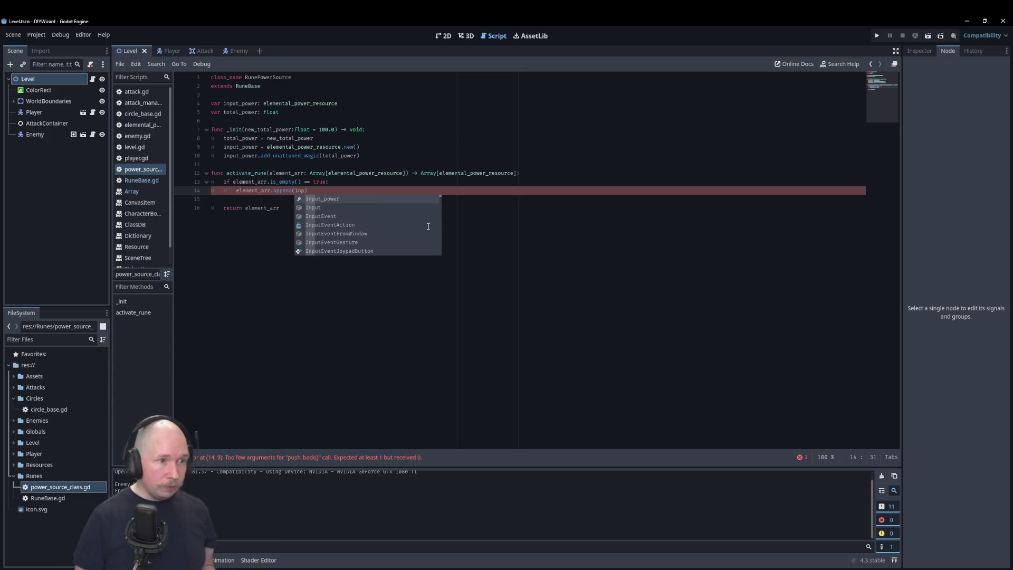
{"action": "key", "text": "Return"}
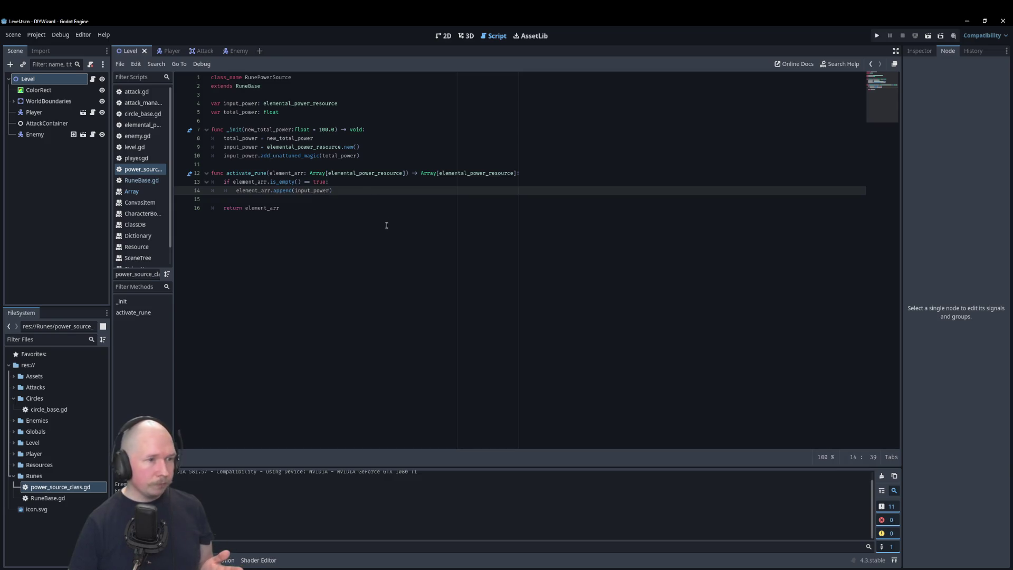
{"action": "left_click", "coordinate": [336, 202]}
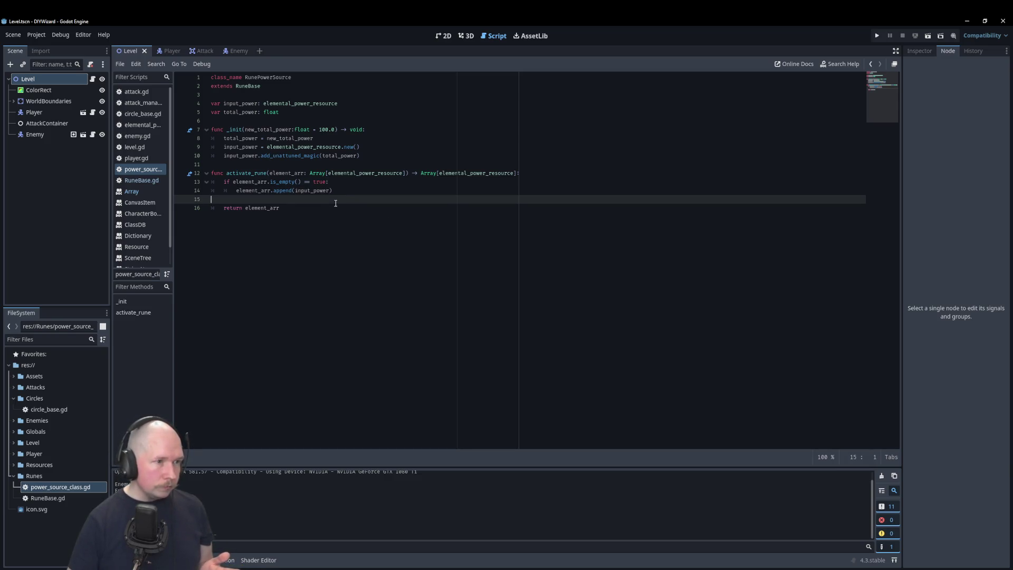
Add an else: branch on line 15 beginning with element_arr[0], then switch to elemental_power_resource
{"action": "key", "text": "Tab"}
{"action": "type", "text": "else"}
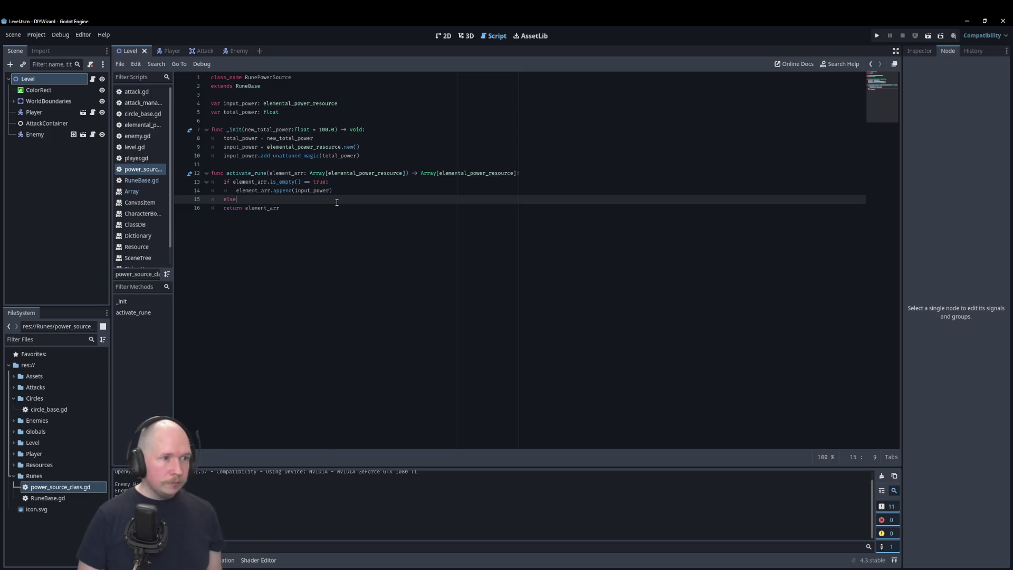
{"action": "key", "text": "Return"}
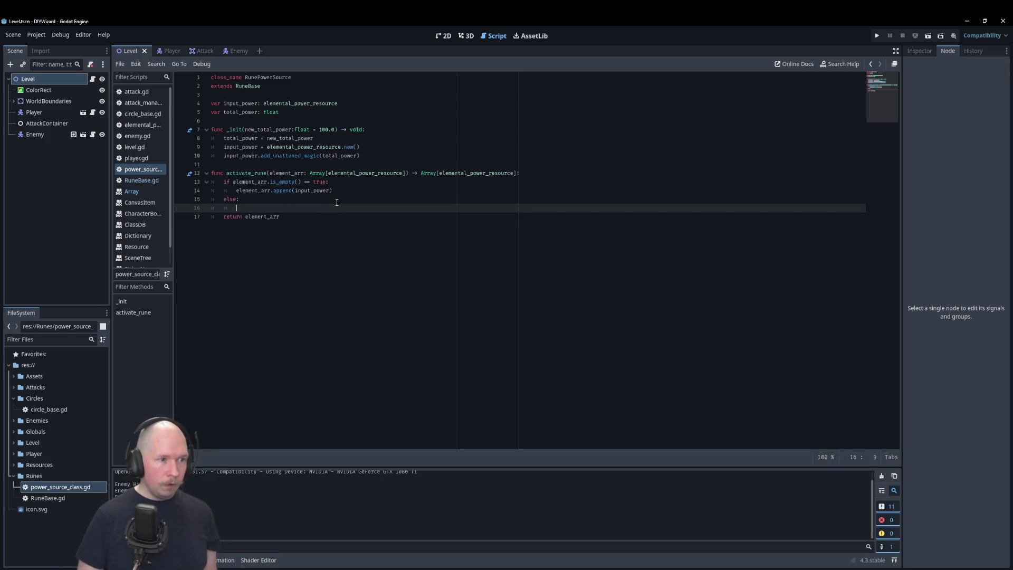
{"action": "type", "text": "eleme"}
{"action": "key", "text": "Return"}
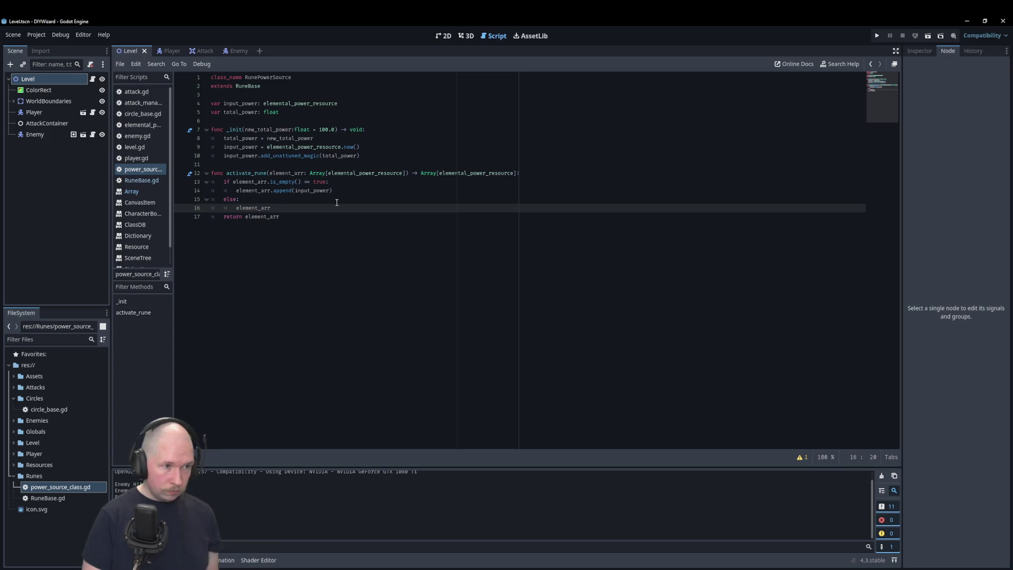
{"action": "type", "text": "[0"}
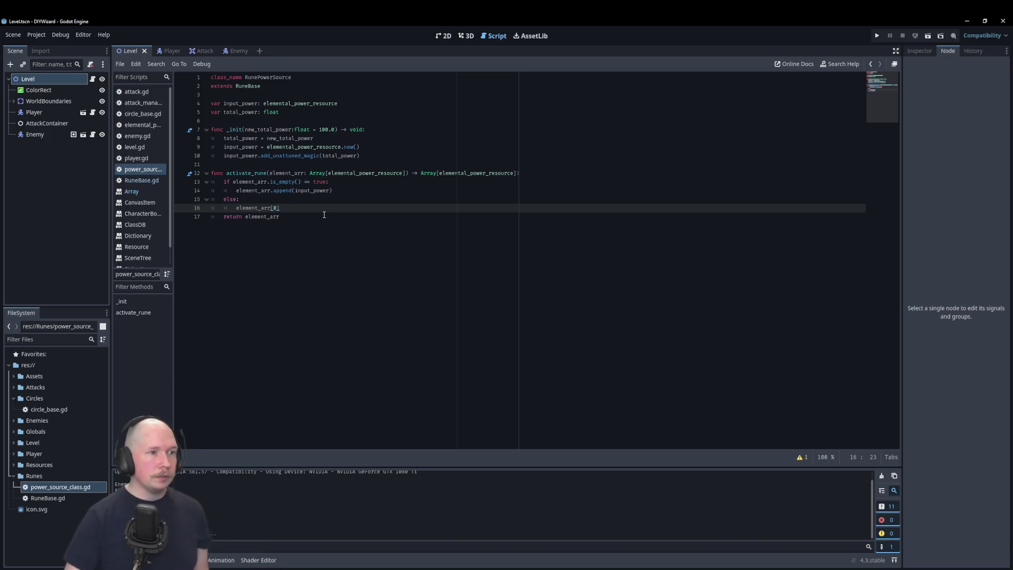
{"action": "left_click", "coordinate": [141, 124]}
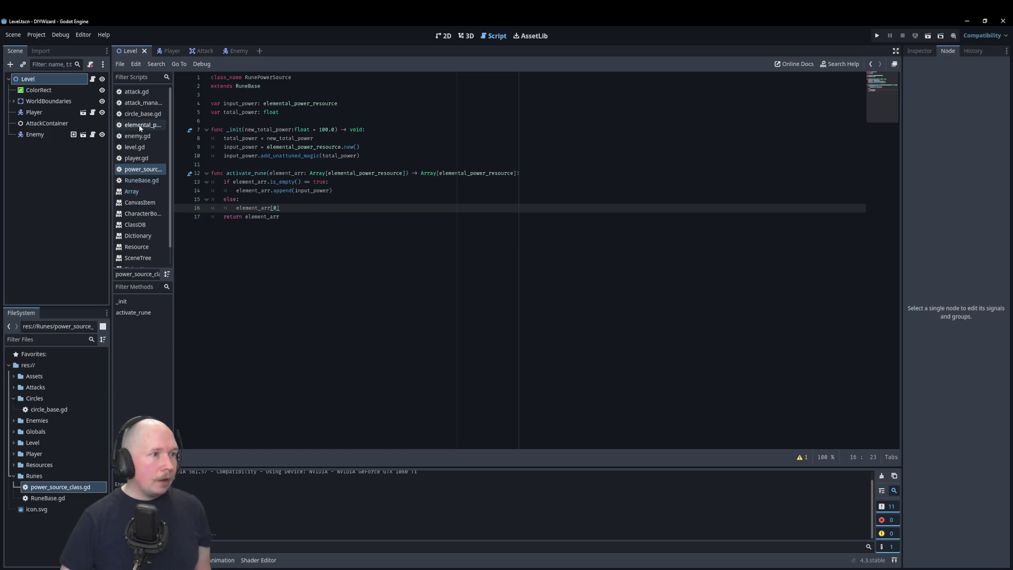
Type the add_to_unfiltered() -> void header with pass after the script's last function
{"action": "scroll", "coordinate": [303, 241], "scroll_direction": "down", "scroll_amount": 2}
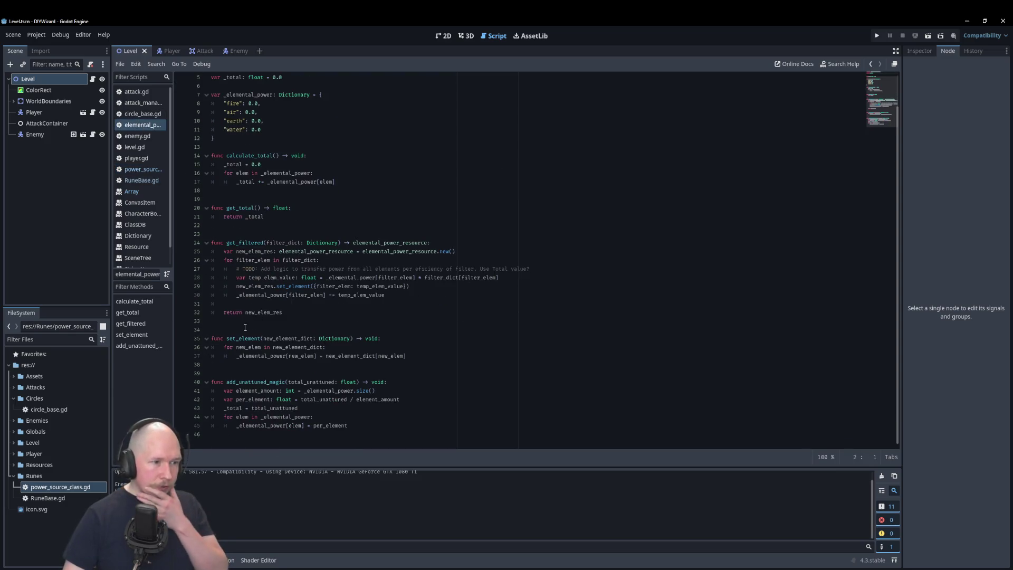
{"action": "left_click", "coordinate": [343, 435]}
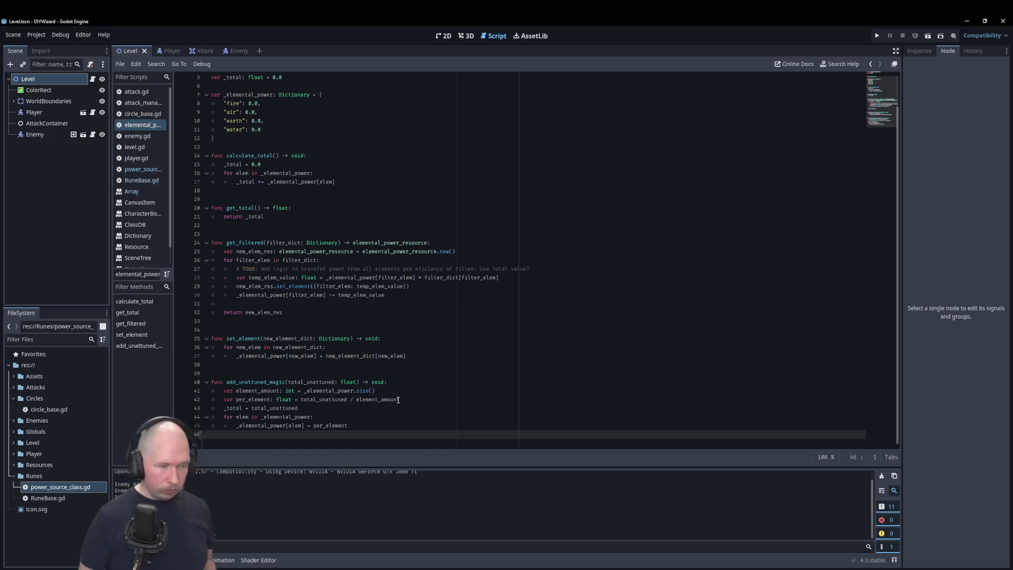
{"action": "key", "text": "Return"}
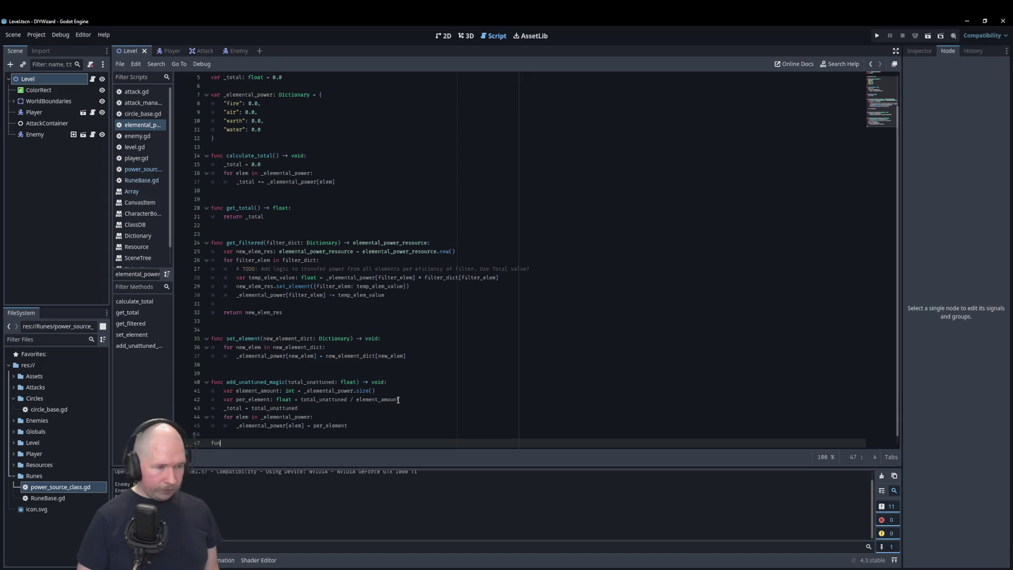
{"action": "type", "text": "func "}
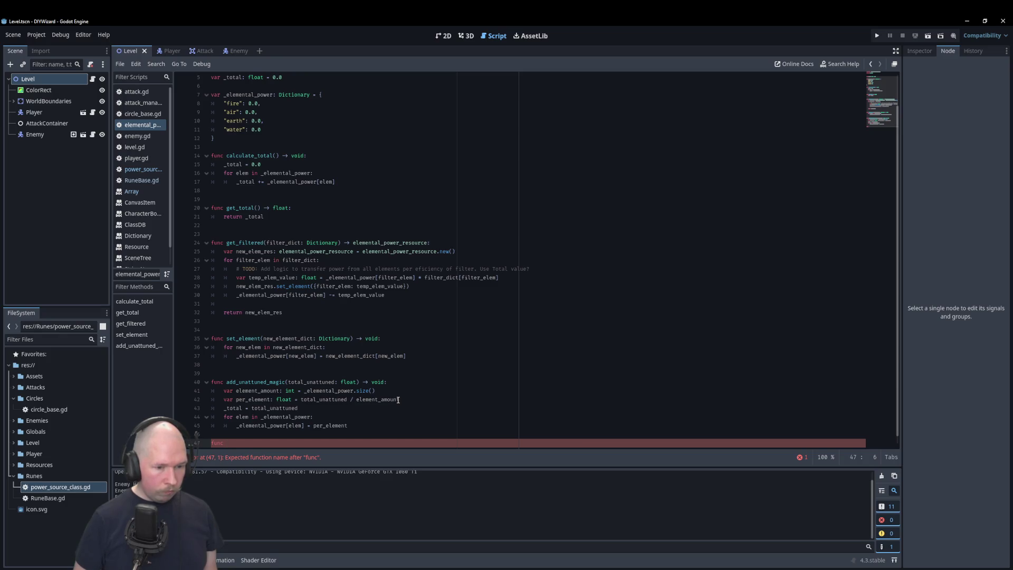
{"action": "type", "text": "add"}
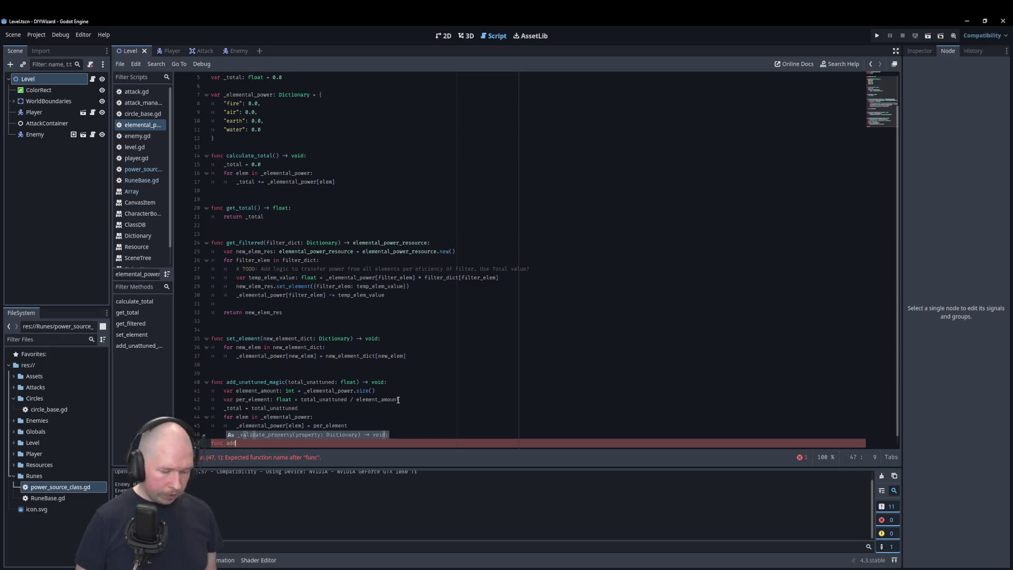
{"action": "type", "text": "_to_unfoilt"}
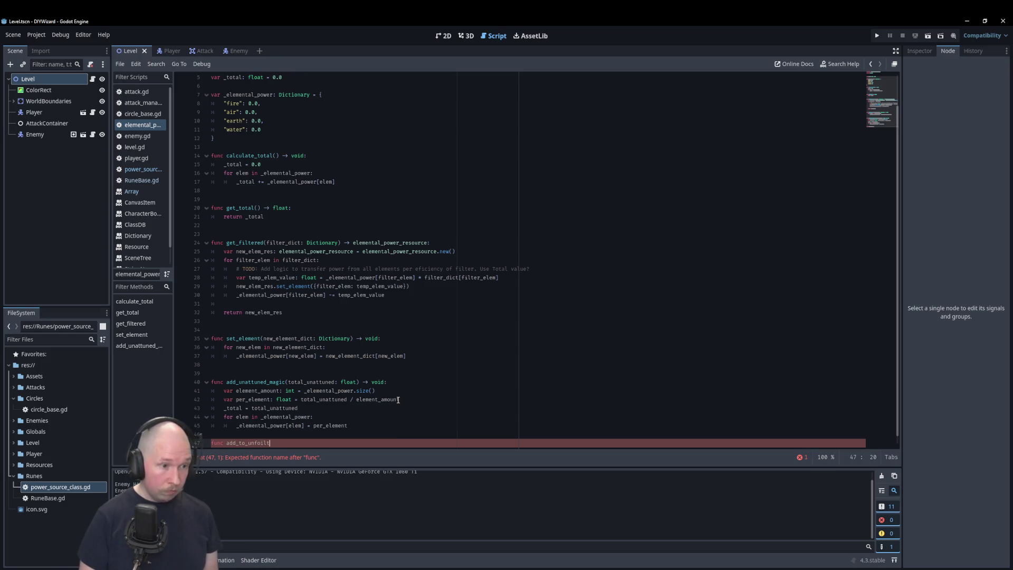
{"action": "key", "text": "BackSpace"}
{"action": "key", "text": "BackSpace"}
{"action": "key", "text": "BackSpace"}
{"action": "type", "text": "iltered"}
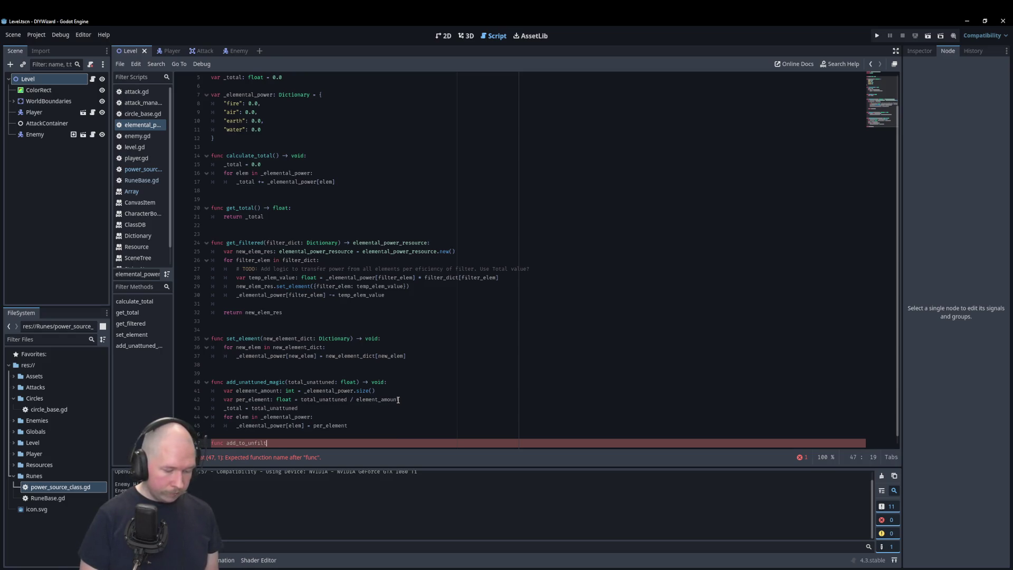
{"action": "type", "text": "() -> v"}
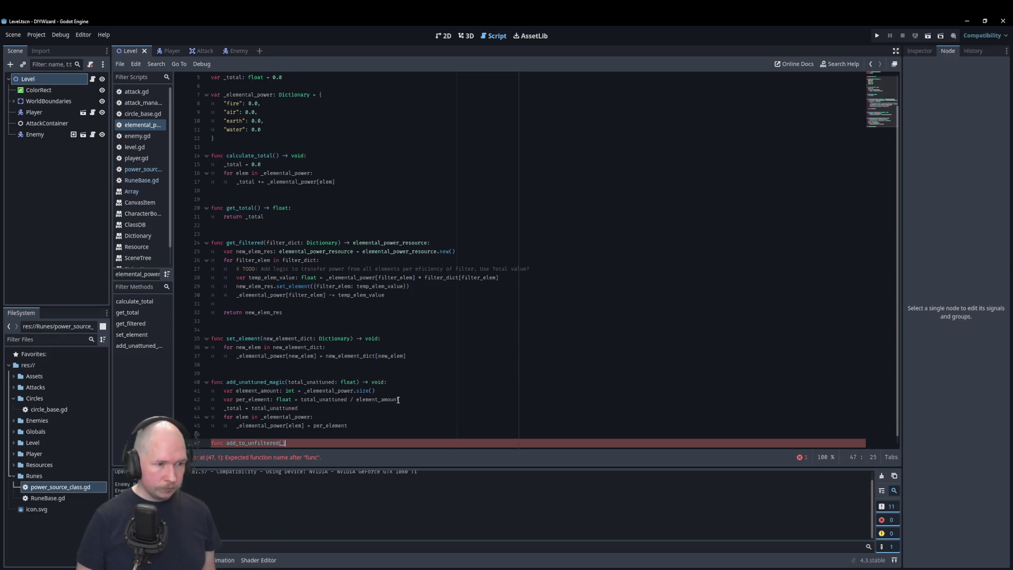
{"action": "type", "text": "oid"}
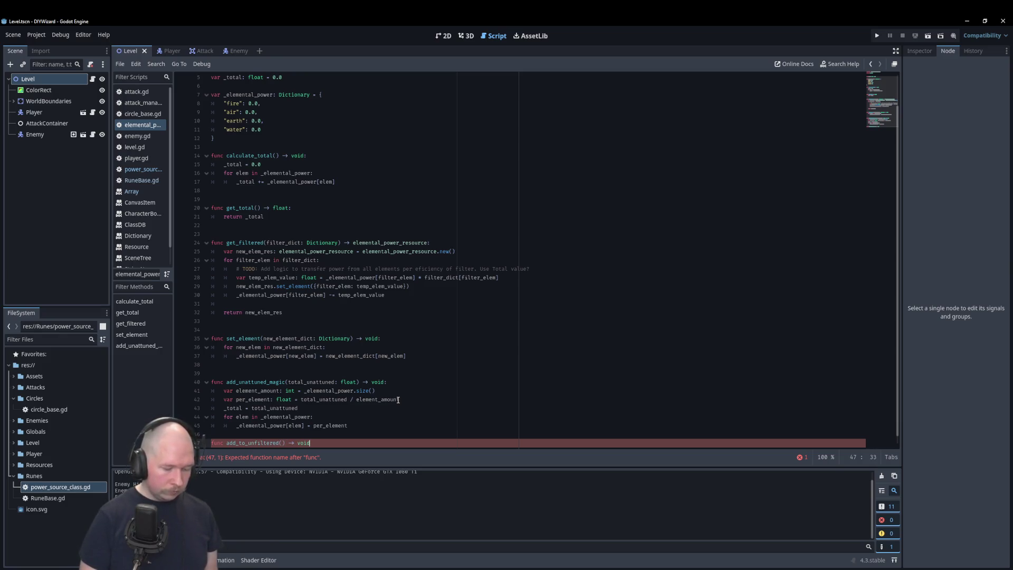
{"action": "type", "text": "pass"}
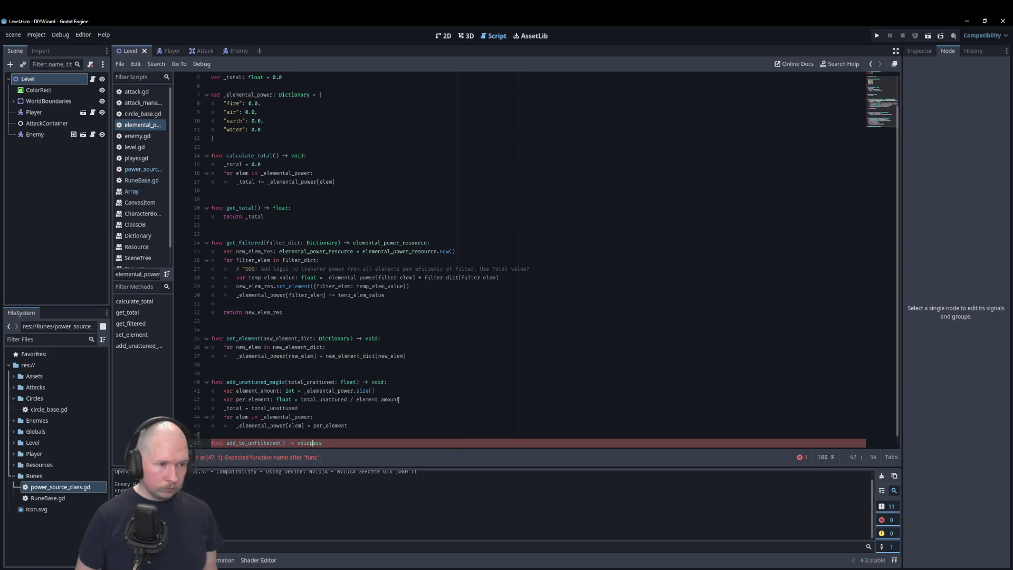
Move pass onto its own indented line and add the missing colon to the header
{"action": "scroll", "coordinate": [398, 399], "scroll_direction": "down", "scroll_amount": 1}
{"action": "key", "text": "Return"}
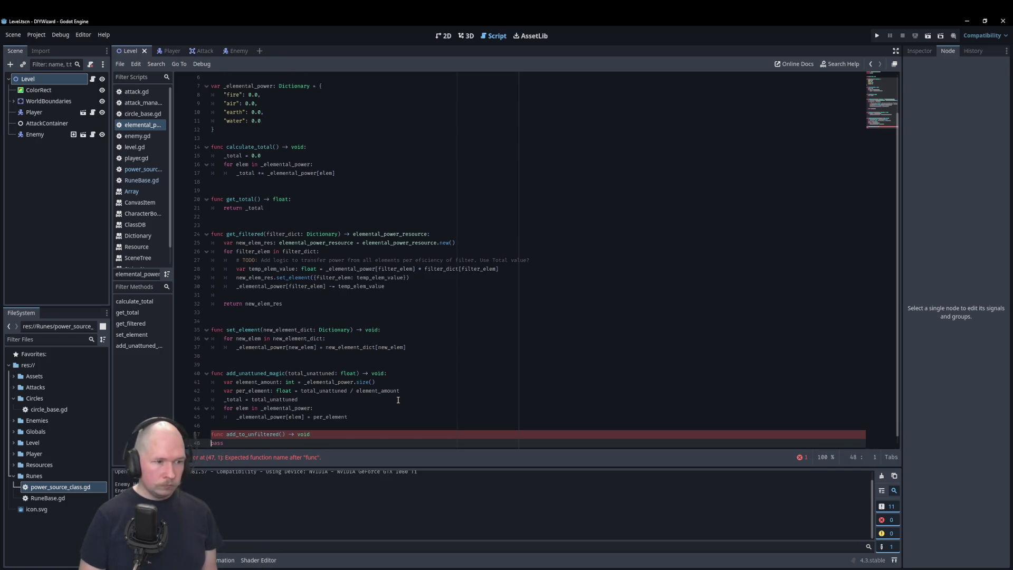
{"action": "key", "text": "Up"}
{"action": "key", "text": "End"}
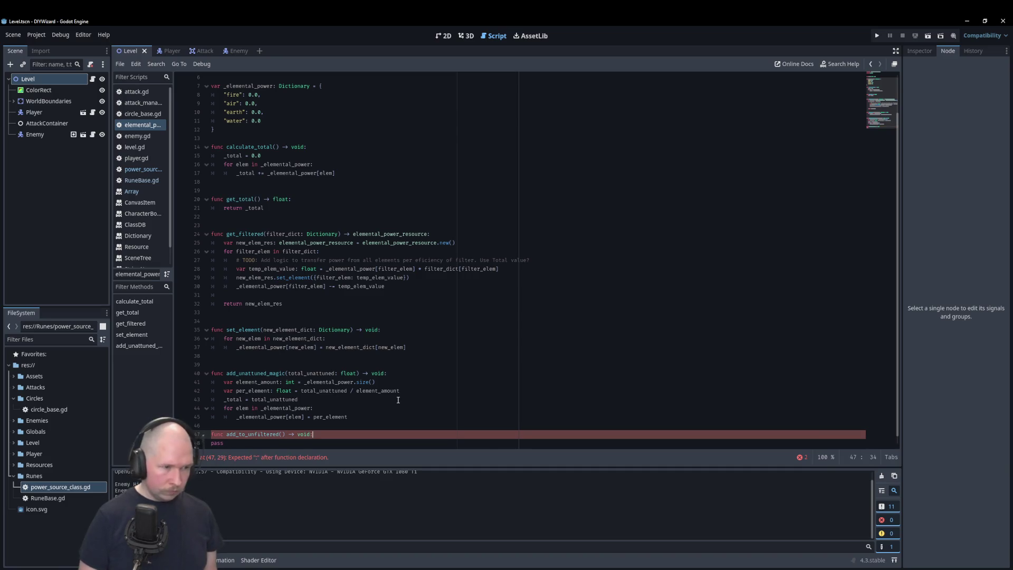
{"action": "type", "text": ":"}
{"action": "key", "text": "Return"}
{"action": "scroll", "coordinate": [398, 400], "scroll_direction": "down", "scroll_amount": 1}
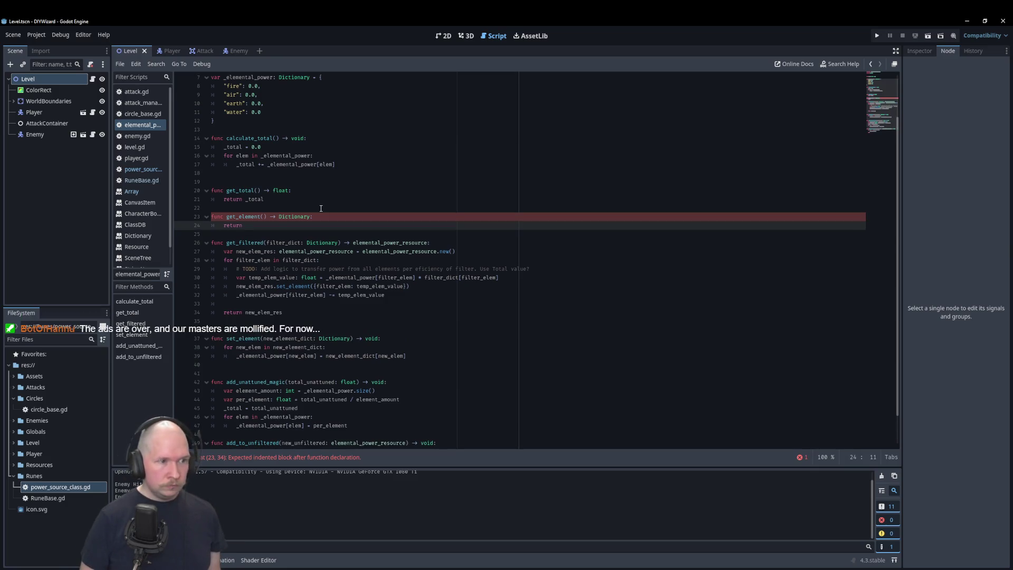
Make the stub return _elemental_power and rename it get_elements()
{"action": "type", "text": "elemental_power"}
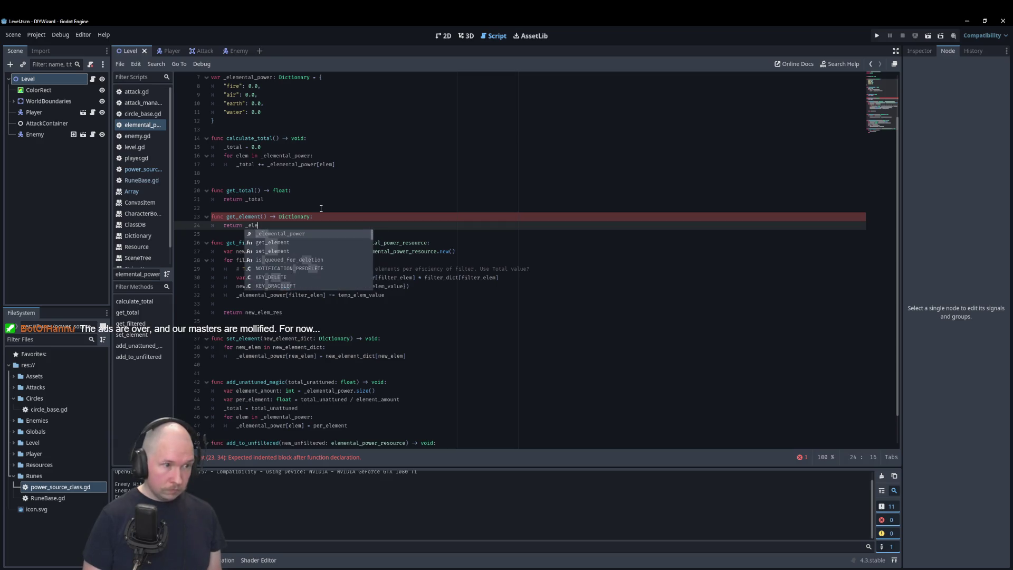
{"action": "key", "text": "Up"}
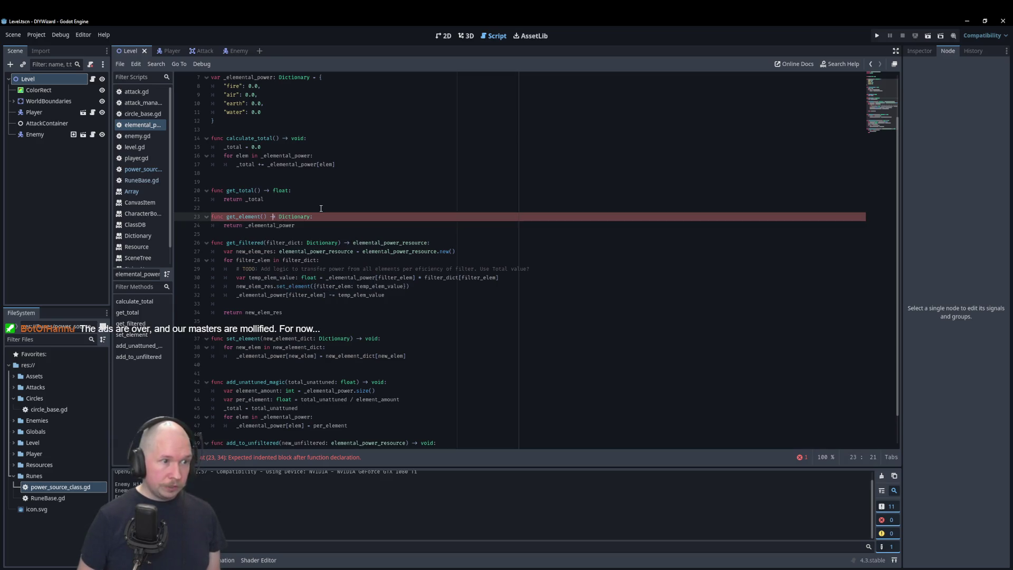
{"action": "key", "text": "Left"}
{"action": "key", "text": "Left"}
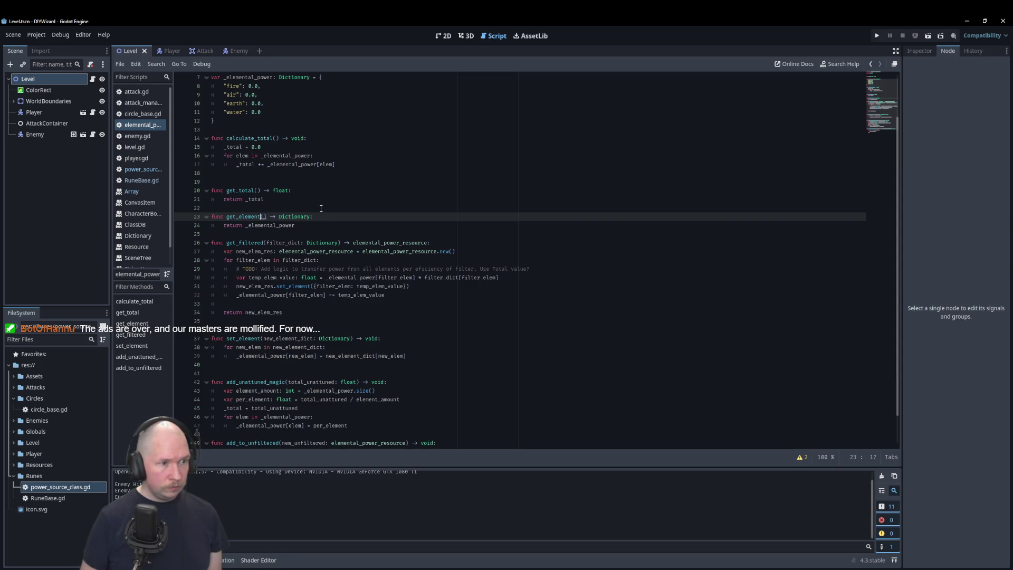
{"action": "type", "text": "s"}
Start a new body line after the add_to_unfiltered header
{"action": "scroll", "coordinate": [385, 305], "scroll_direction": "down", "scroll_amount": 2}
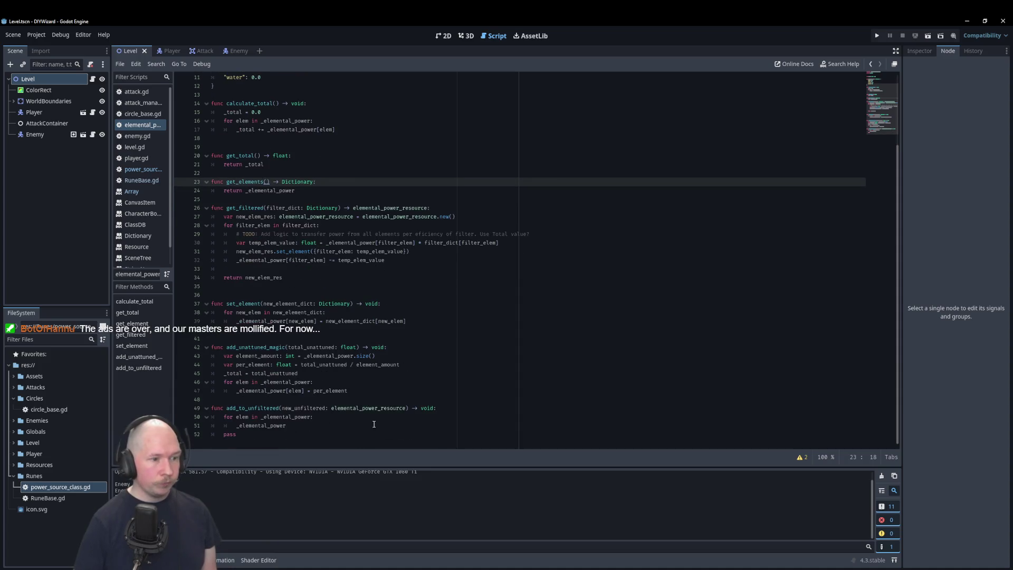
{"action": "left_click", "coordinate": [469, 409]}
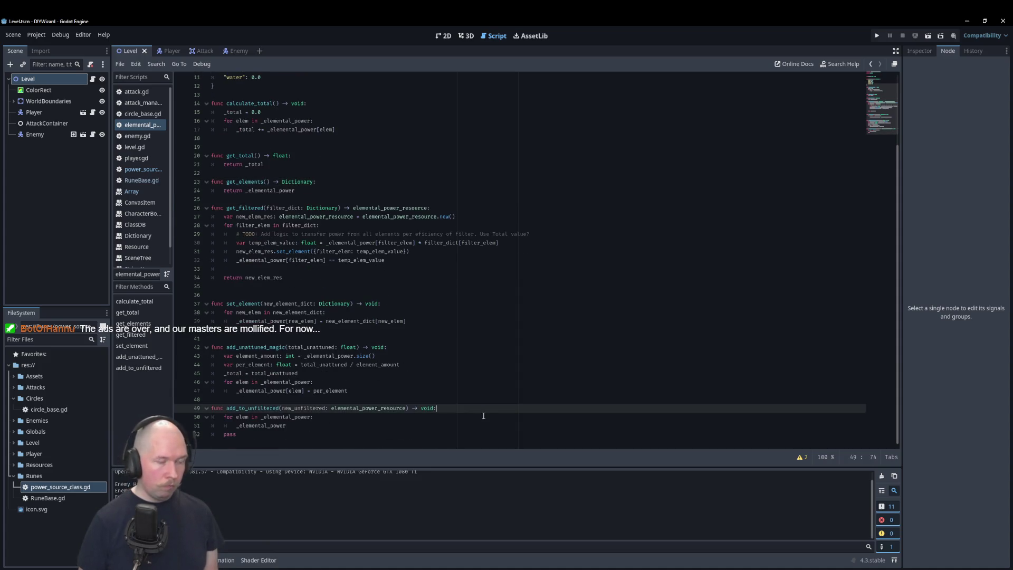
{"action": "key", "text": "Return"}
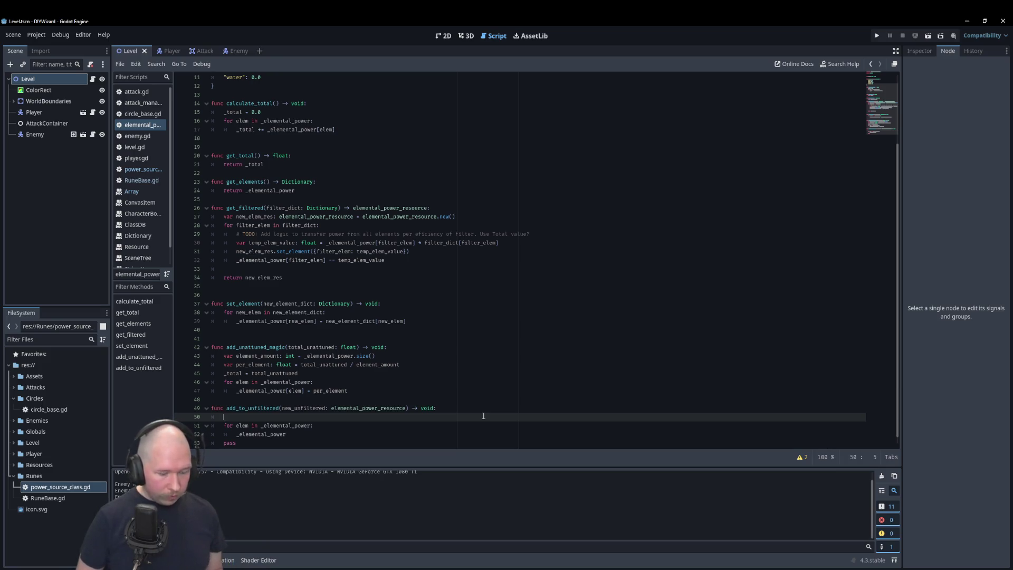
Declare a Dictionary variable assigned new_unfiltered.get_elements() in add_to_unfiltered
{"action": "type", "text": "var"}
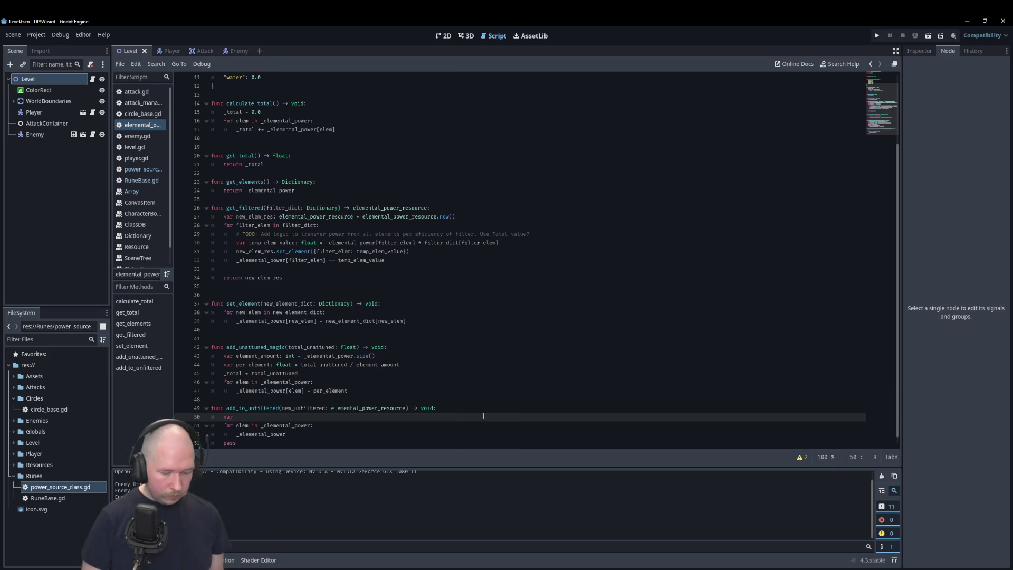
{"action": "type", "text": " new_un"}
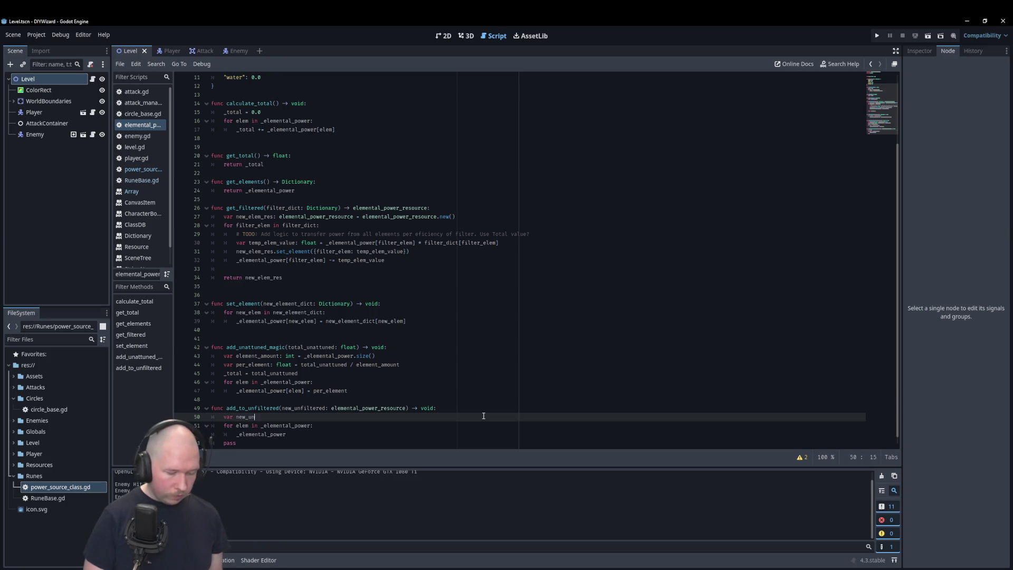
{"action": "type", "text": "filteres"}
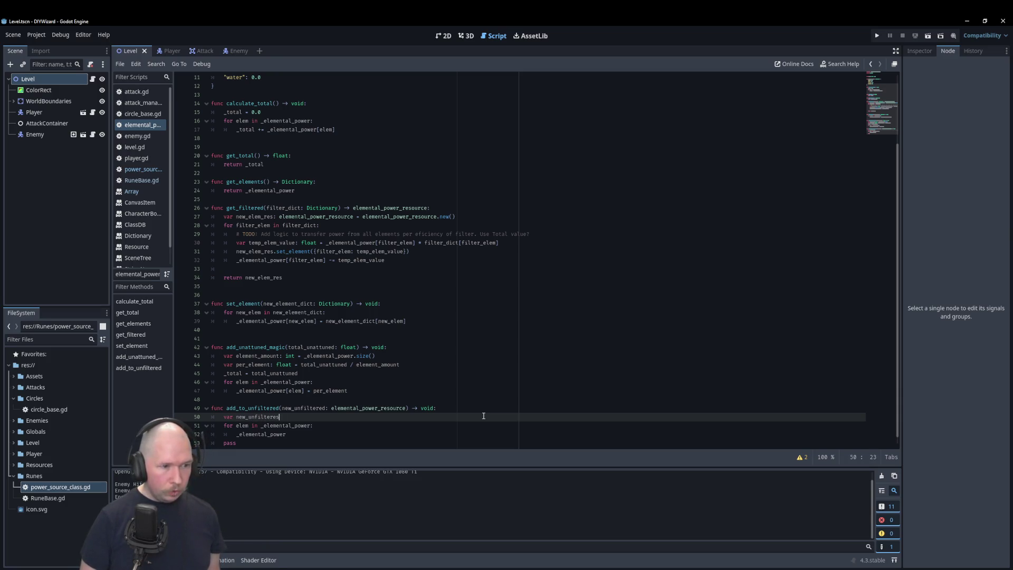
{"action": "key", "text": "BackSpace"}
{"action": "type", "text": "d"}
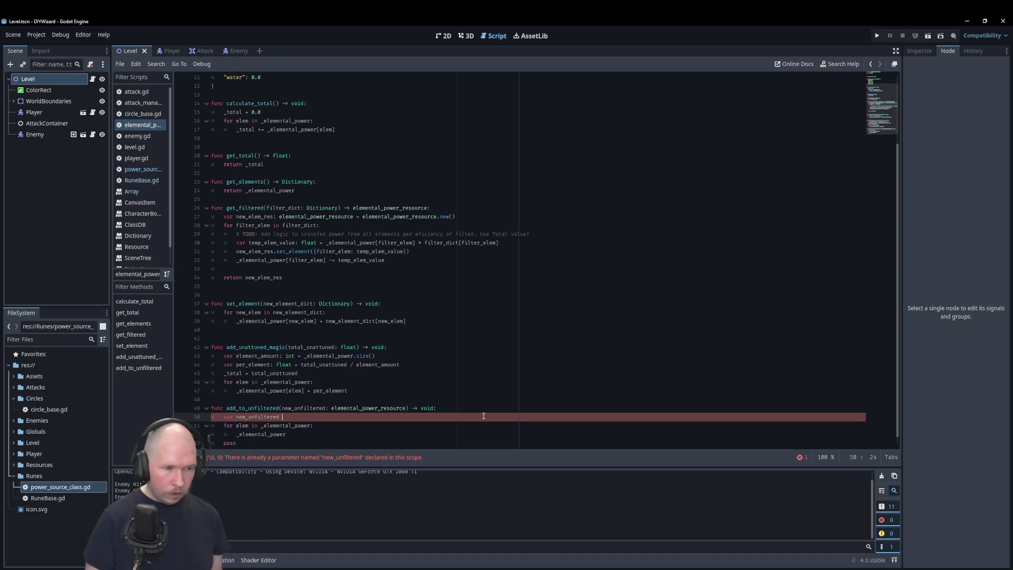
{"action": "type", "text": "="}
{"action": "key", "text": "BackSpace"}
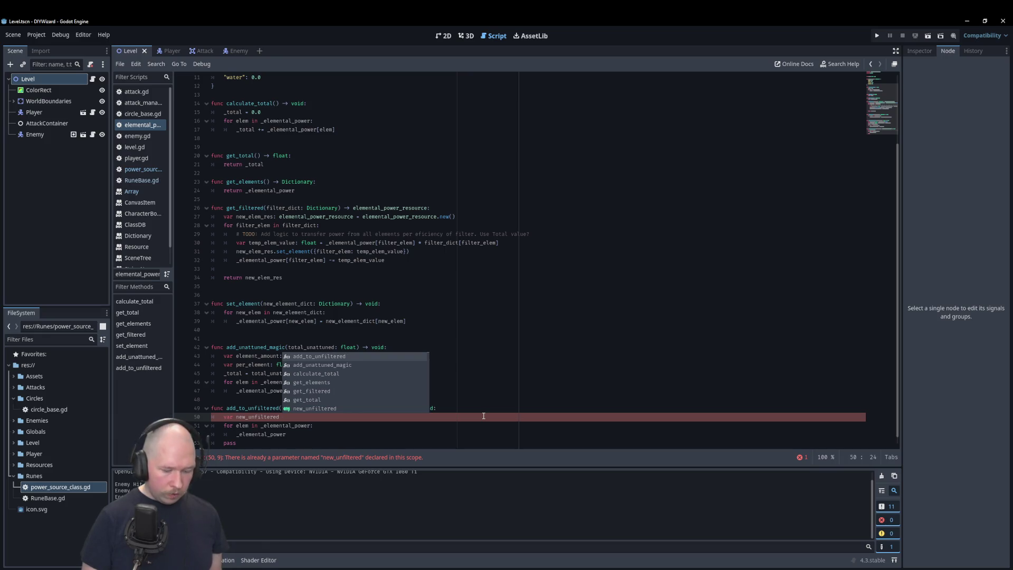
{"action": "key", "text": "BackSpace"}
{"action": "type", "text": ":"}
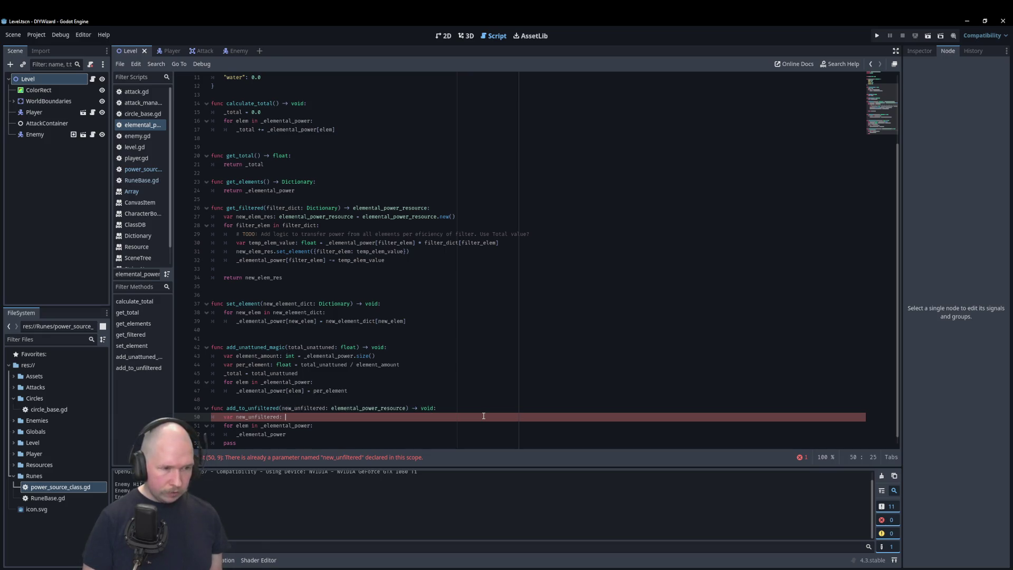
{"action": "type", "text": "D"}
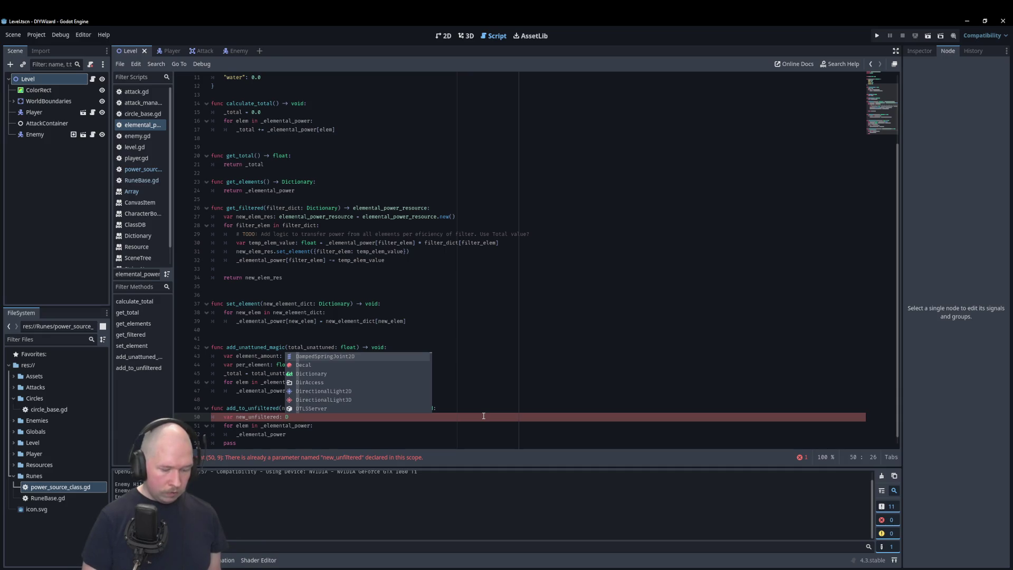
{"action": "type", "text": "ict"}
{"action": "key", "text": "Return"}
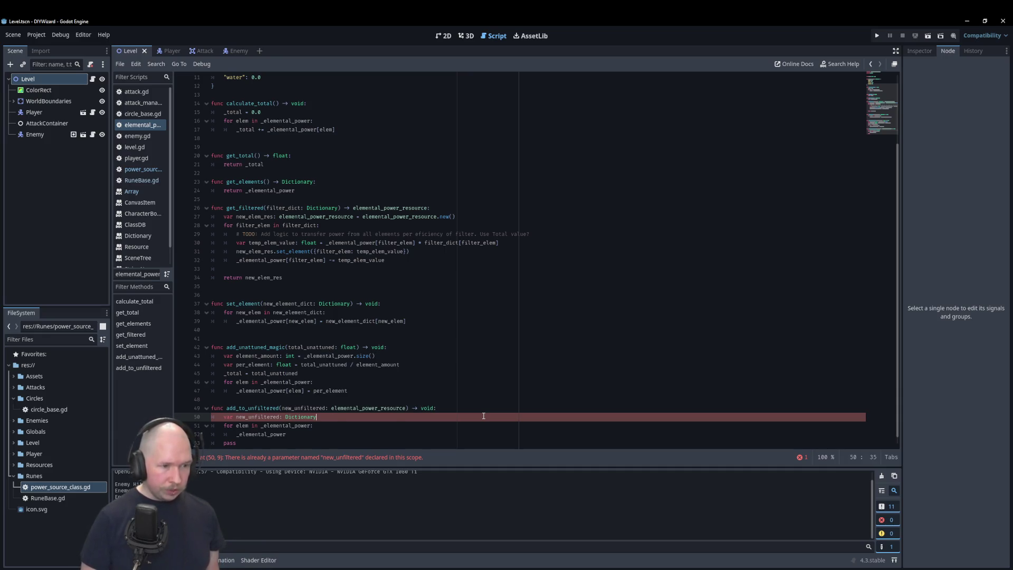
{"action": "type", "text": " = "}
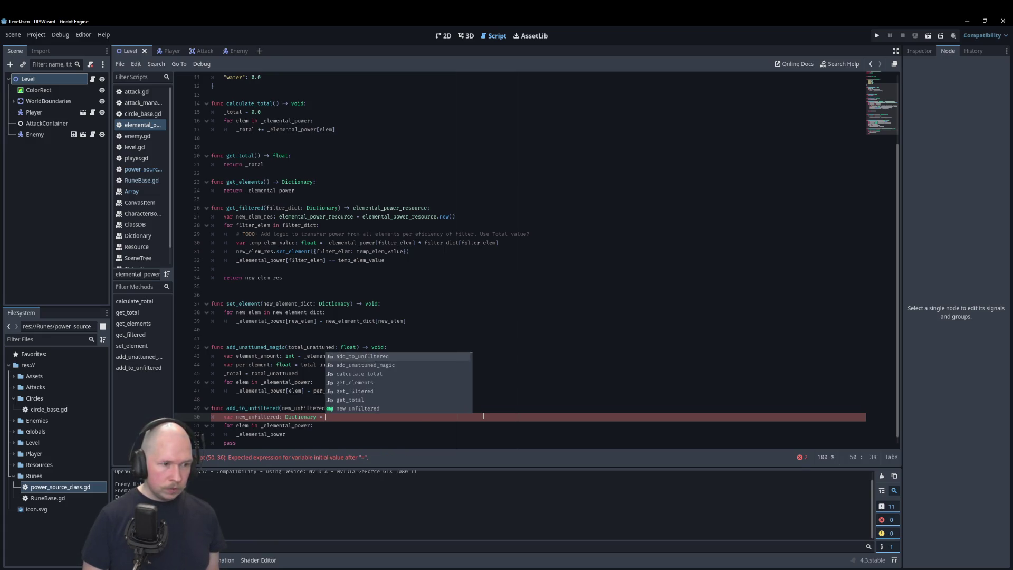
{"action": "type", "text": "new"}
{"action": "key", "text": "Return"}
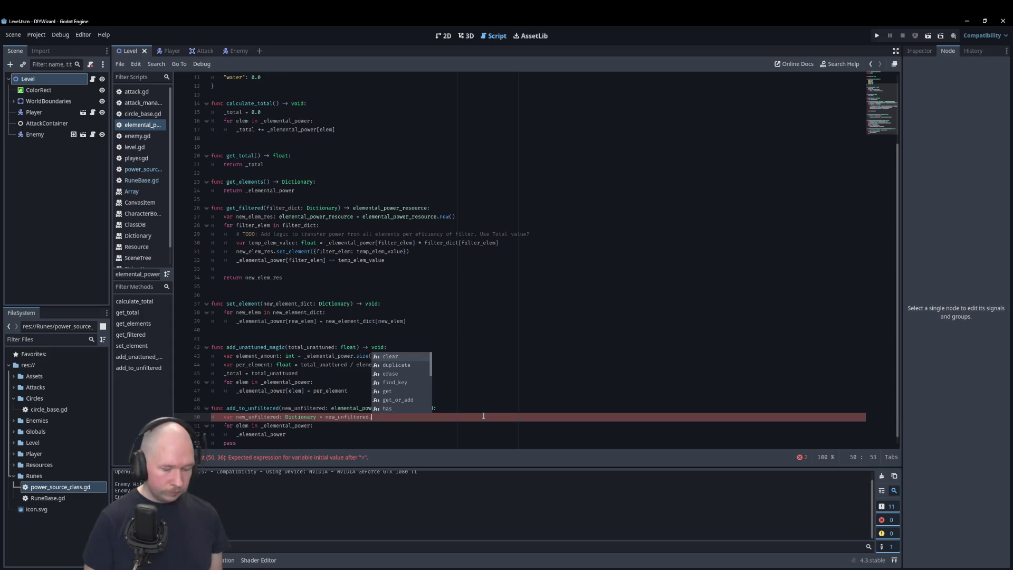
{"action": "type", "text": "get_eleme"}
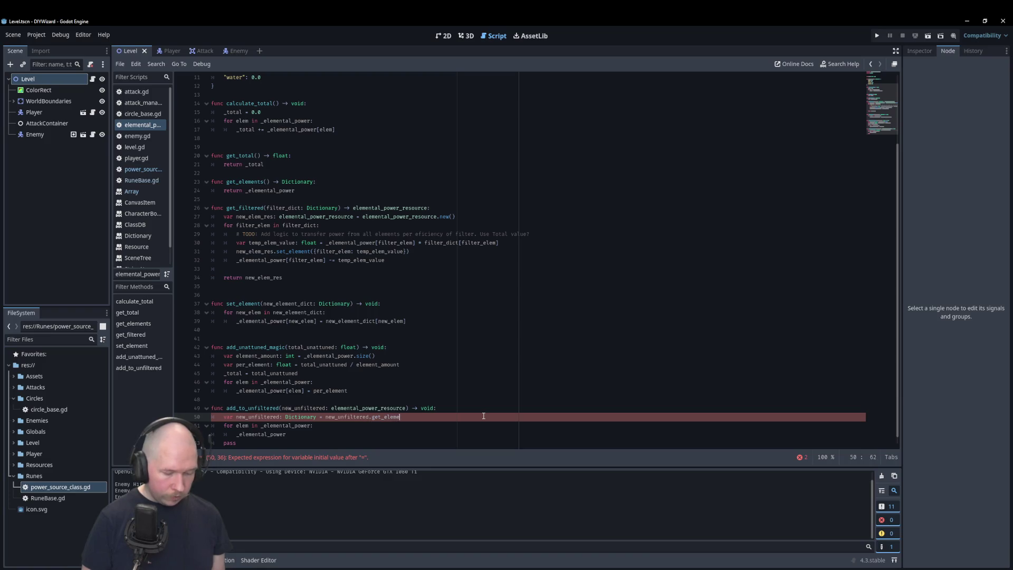
{"action": "type", "text": "nts("}
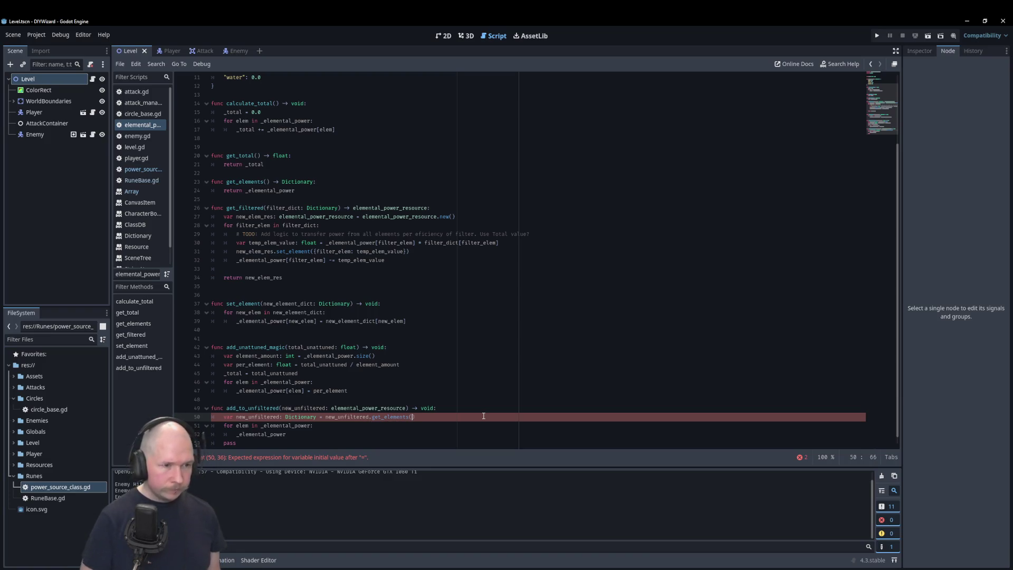
Rename the variable to new_unfiltered_dict to clear the duplicate-name error
{"action": "double_click", "coordinate": [355, 408]}
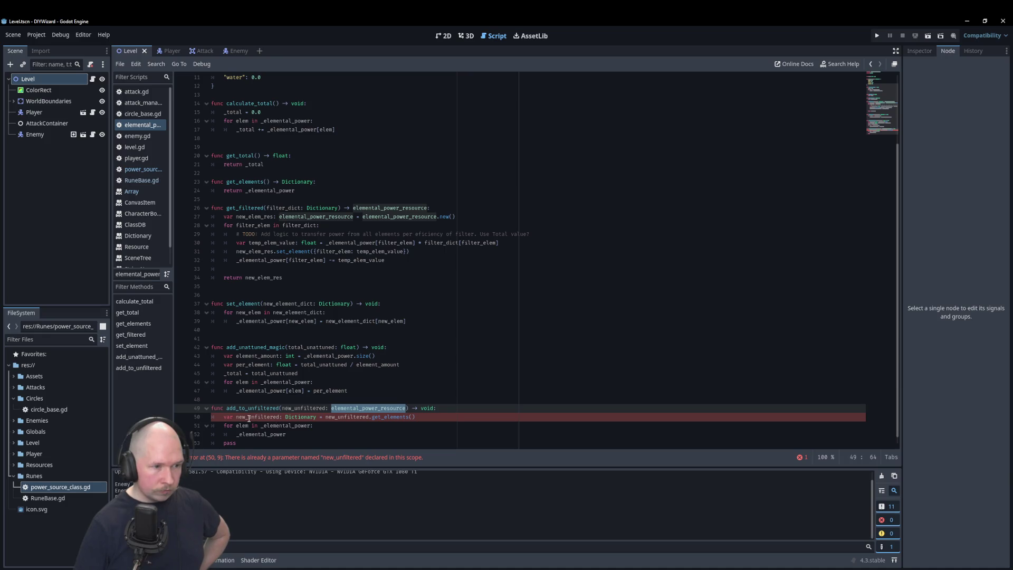
{"action": "left_click", "coordinate": [281, 417]}
{"action": "type", "text": "_"}
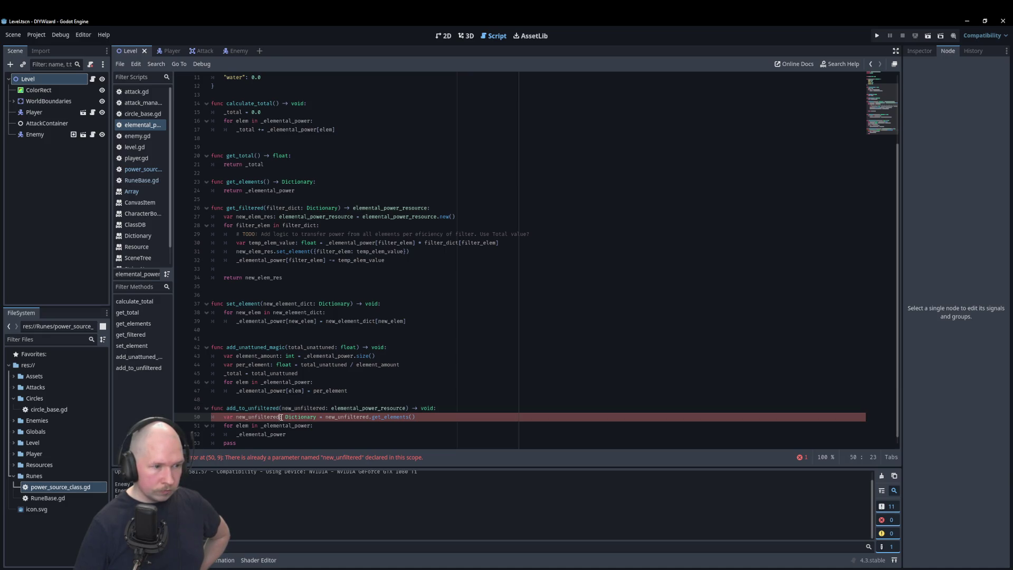
{"action": "type", "text": "dict"}
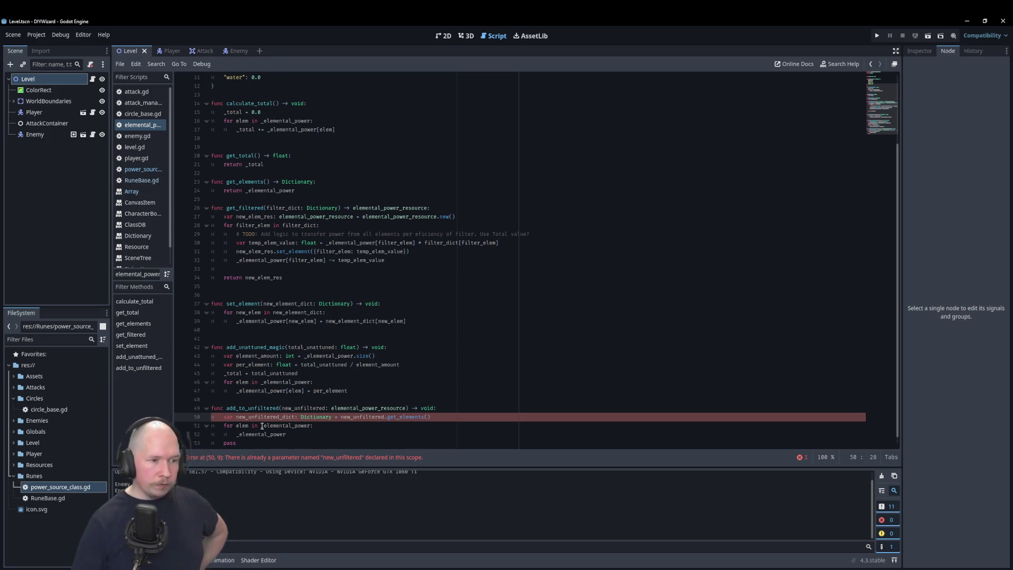
{"action": "left_click", "coordinate": [380, 391]}
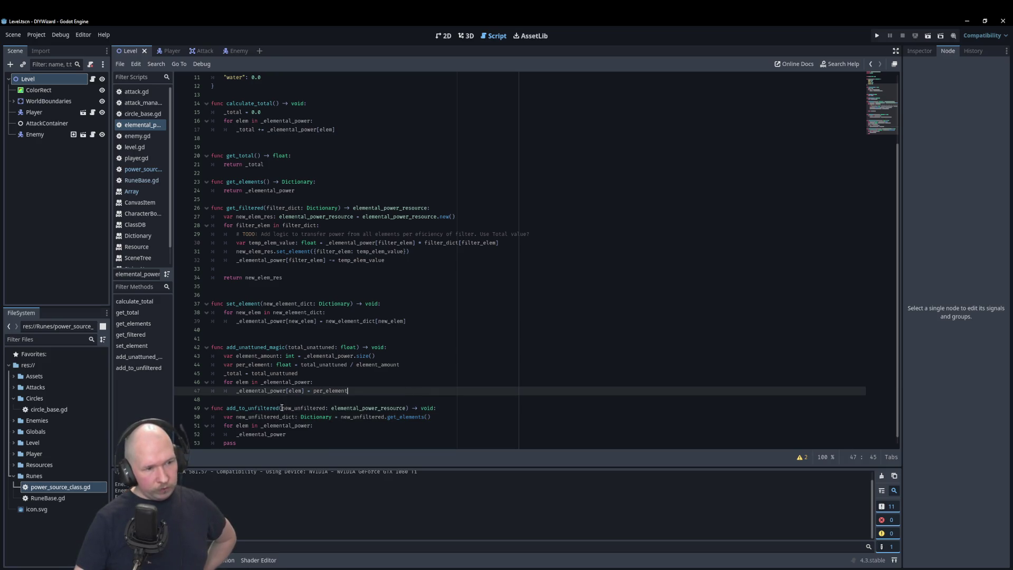
{"action": "scroll", "coordinate": [367, 406], "scroll_direction": "down", "scroll_amount": 1}
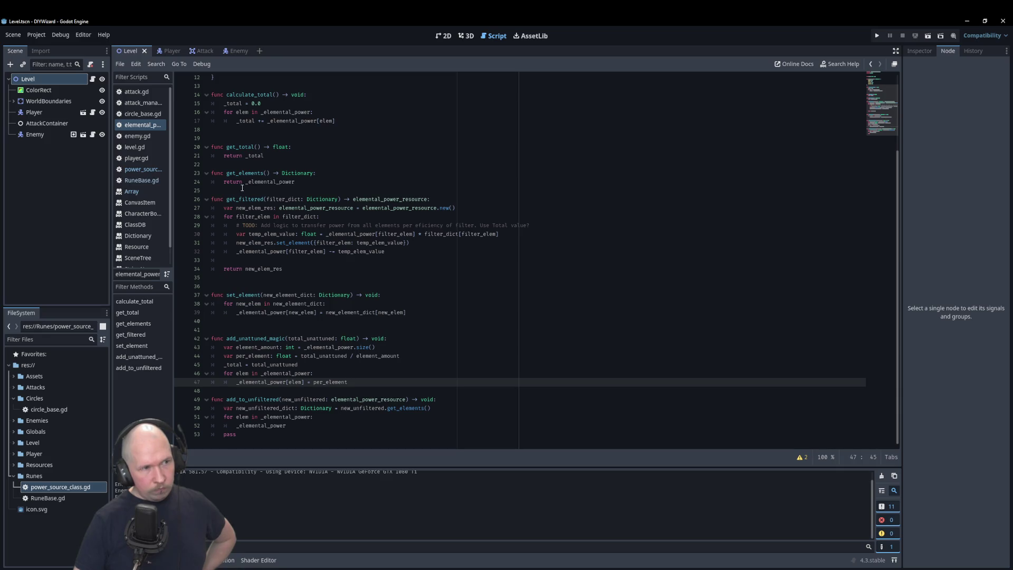
{"action": "scroll", "coordinate": [241, 190], "scroll_direction": "up", "scroll_amount": 4}
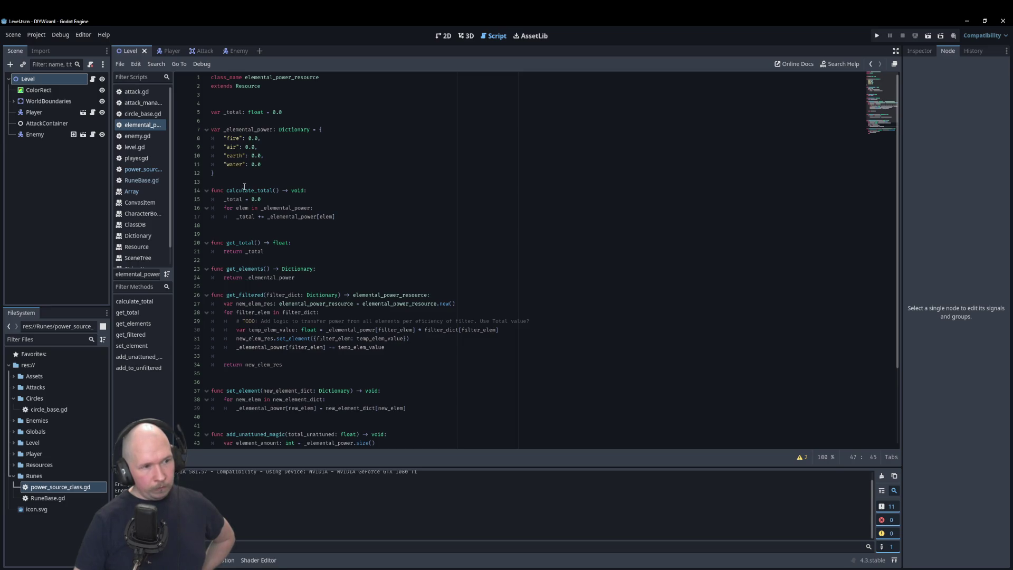
{"action": "scroll", "coordinate": [302, 181], "scroll_direction": "down", "scroll_amount": 4}
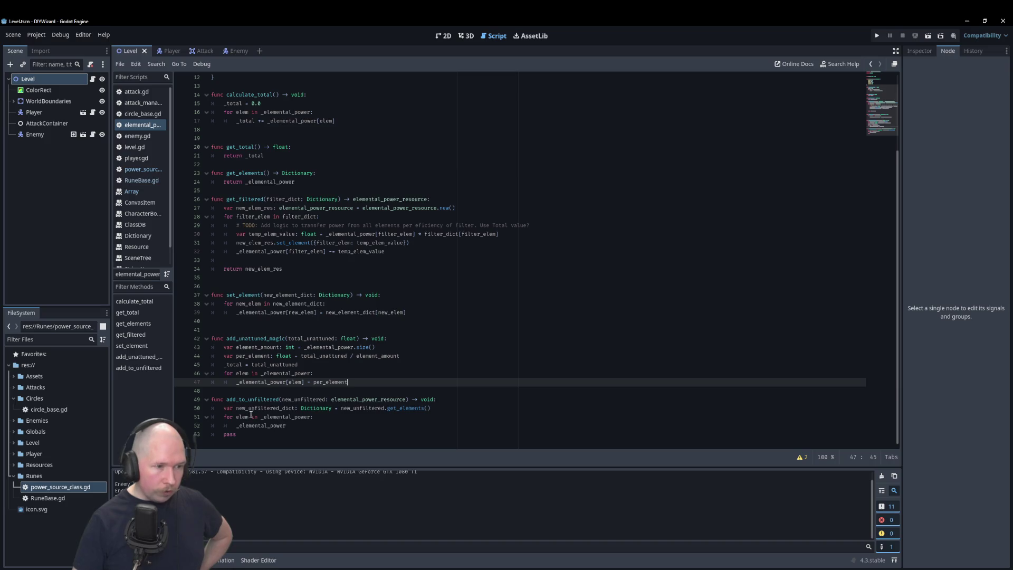
Write _elemental_power[elem] += new_unfiltered_dict[elem] on line 52
{"action": "left_click", "coordinate": [330, 426]}
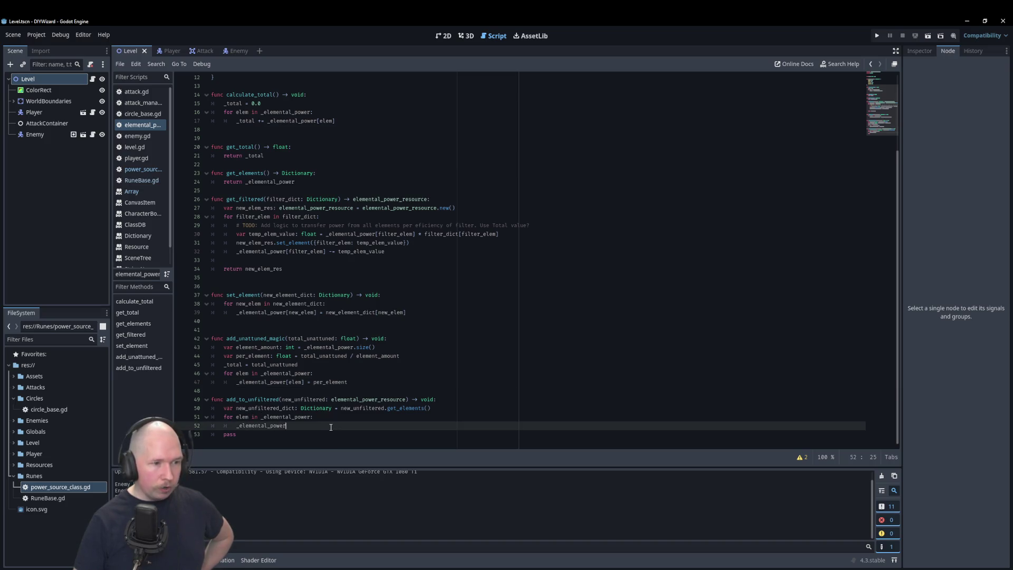
{"action": "type", "text": "["}
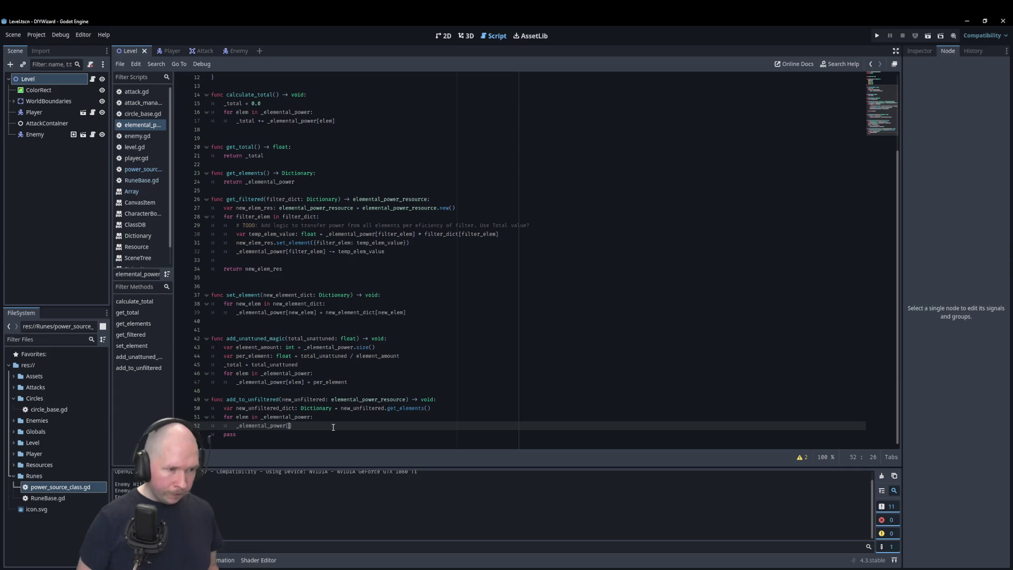
{"action": "type", "text": "elem +"}
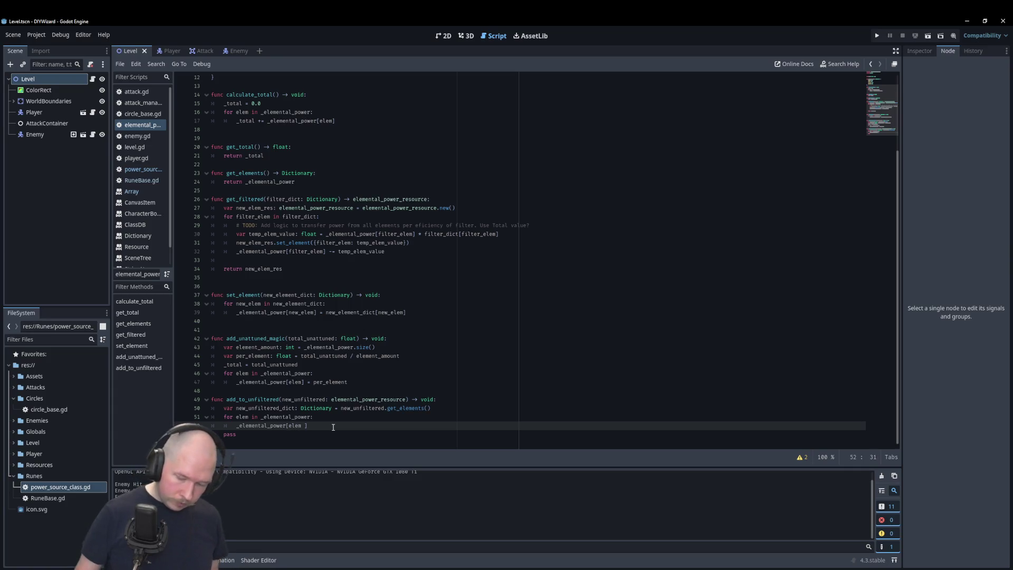
{"action": "type", "text": "="}
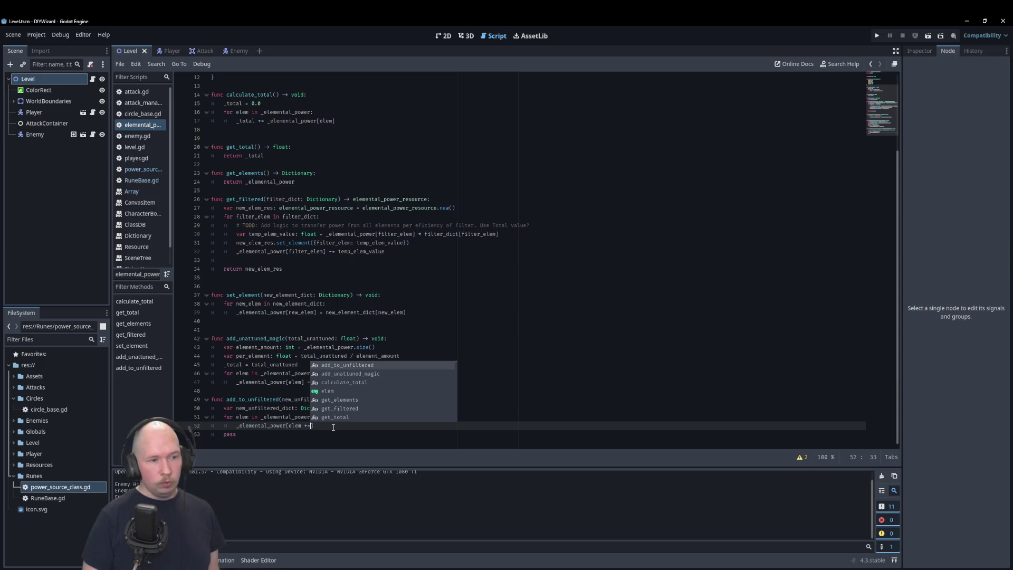
{"action": "key", "text": "BackSpace"}
{"action": "key", "text": "BackSpace"}
{"action": "key", "text": "BackSpace"}
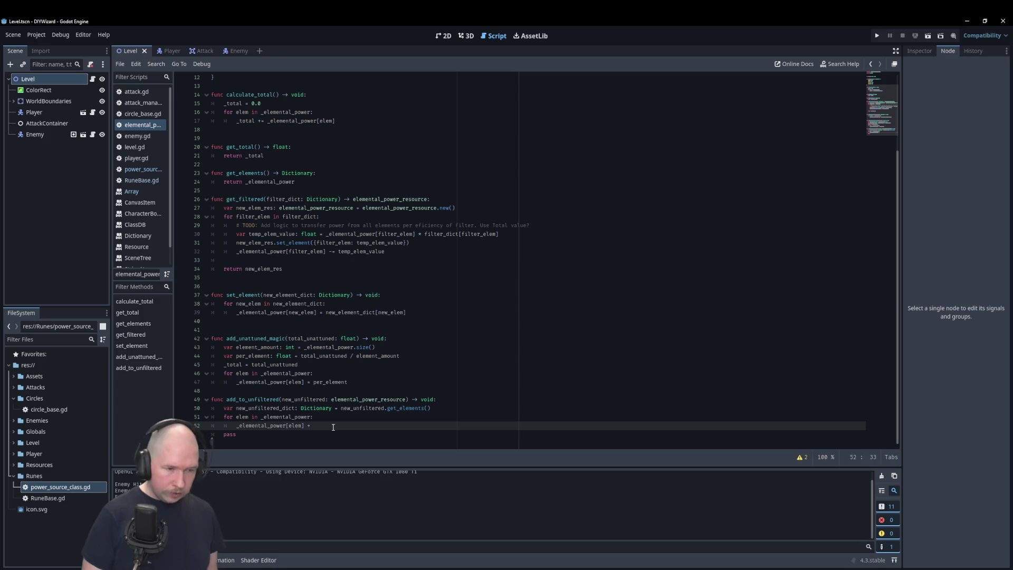
{"action": "type", "text": "= new"}
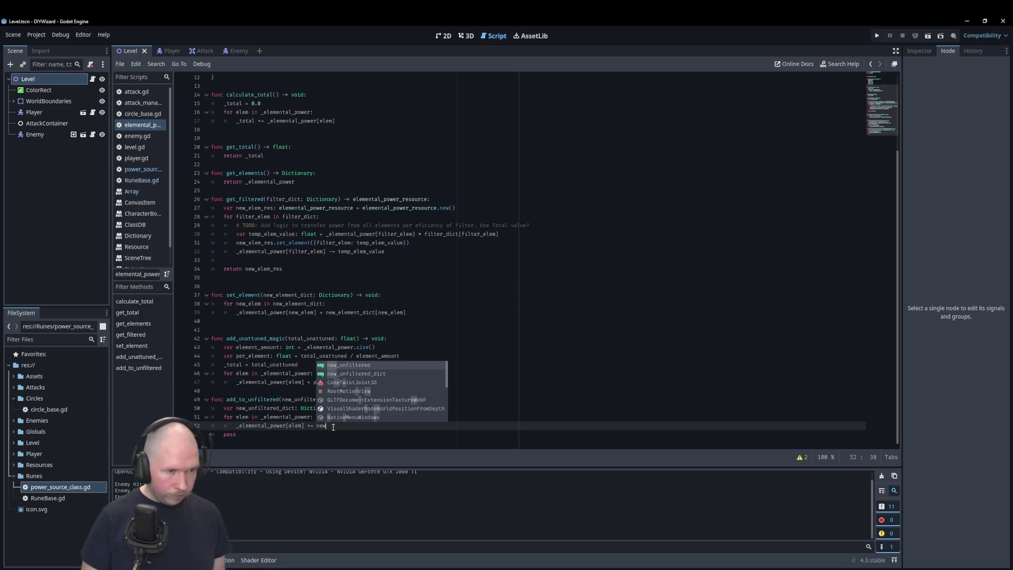
{"action": "key", "text": "Return"}
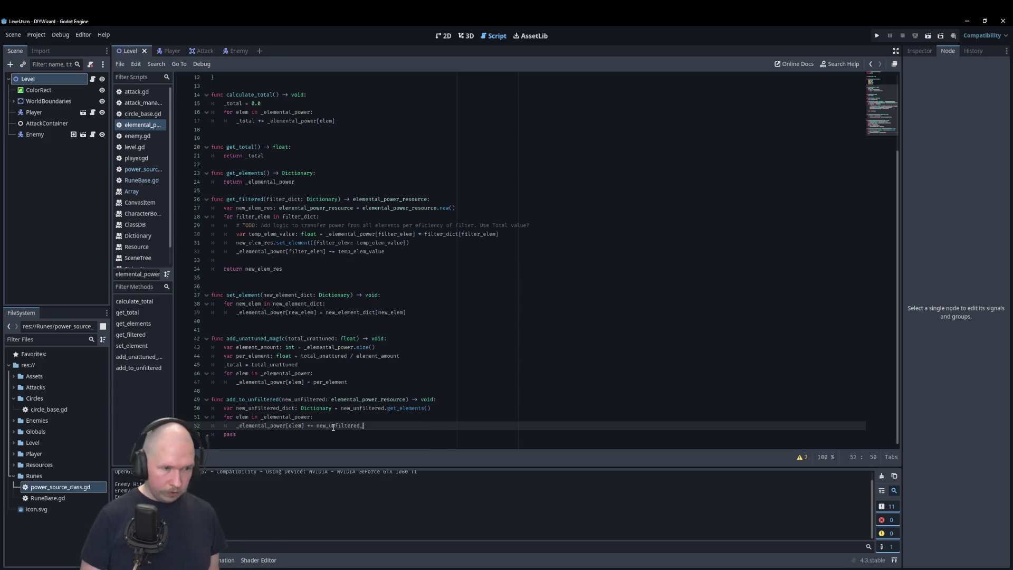
{"action": "key", "text": "BackSpace"}
{"action": "key", "text": "Down"}
{"action": "key", "text": "Return"}
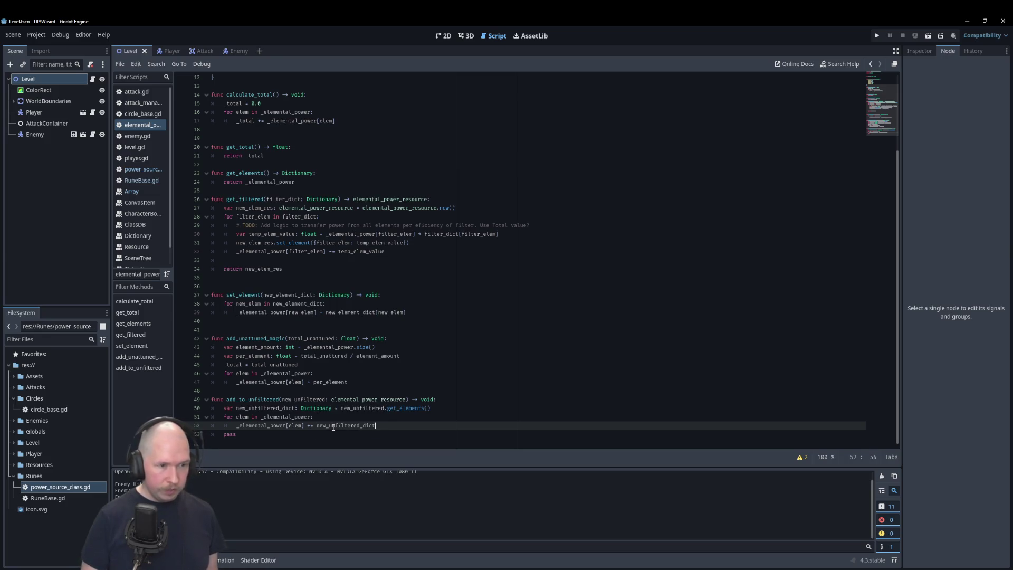
{"action": "type", "text": "["}
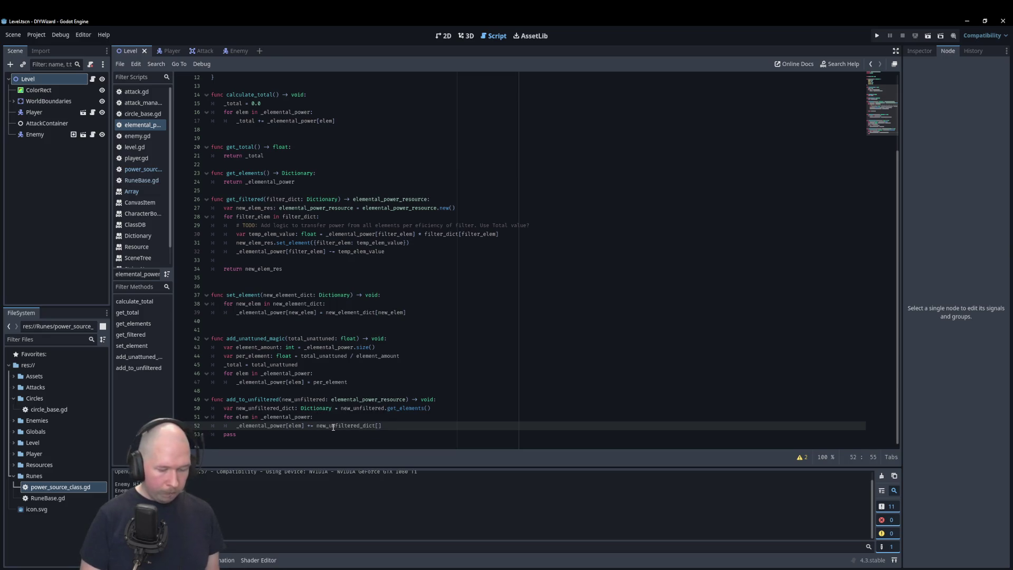
{"action": "type", "text": "elem"}
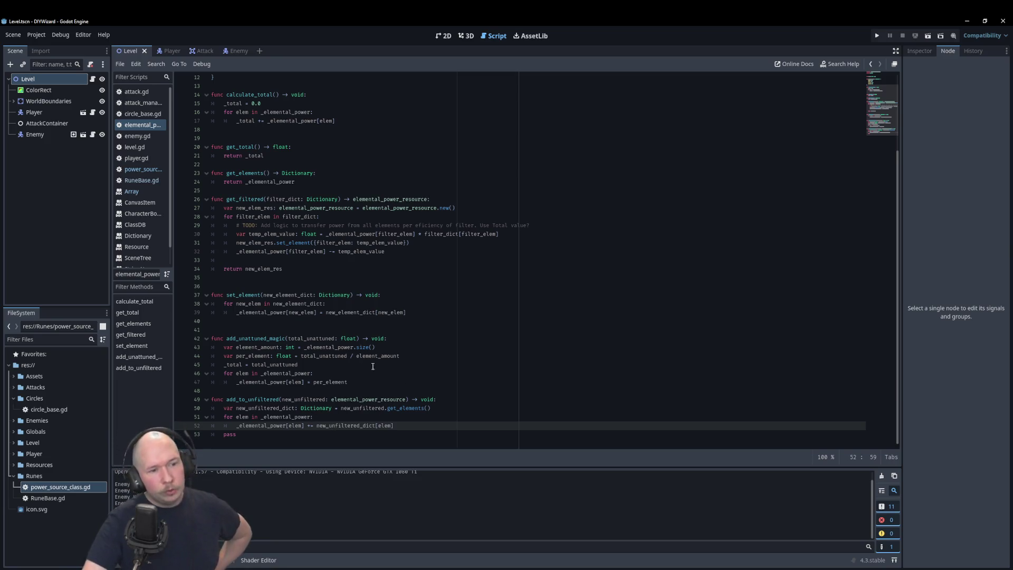
{"action": "scroll", "coordinate": [317, 238], "scroll_direction": "up", "scroll_amount": 4}
{"action": "scroll", "coordinate": [290, 158], "scroll_direction": "down", "scroll_amount": 4}
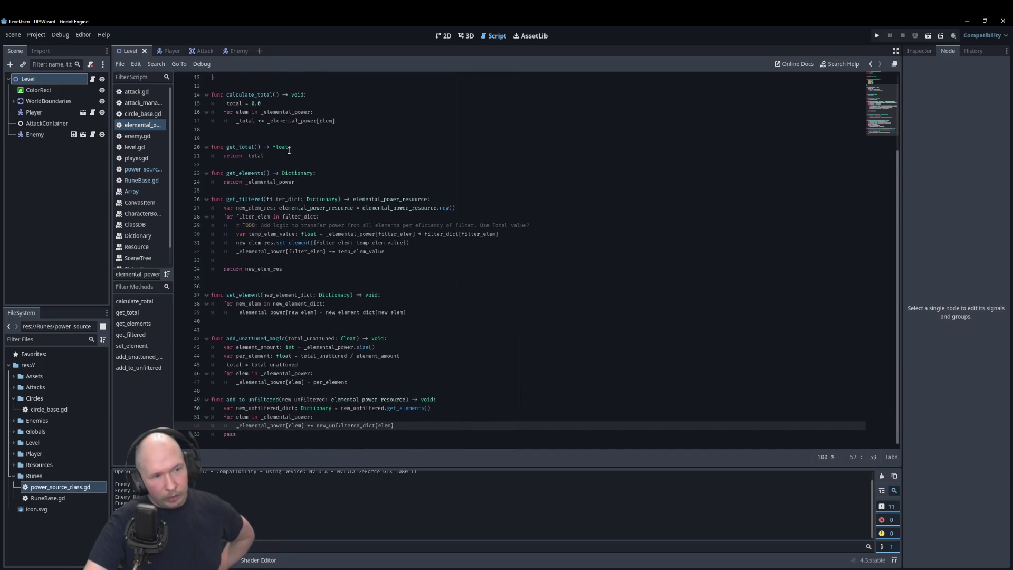
{"action": "scroll", "coordinate": [304, 243], "scroll_direction": "up", "scroll_amount": 4}
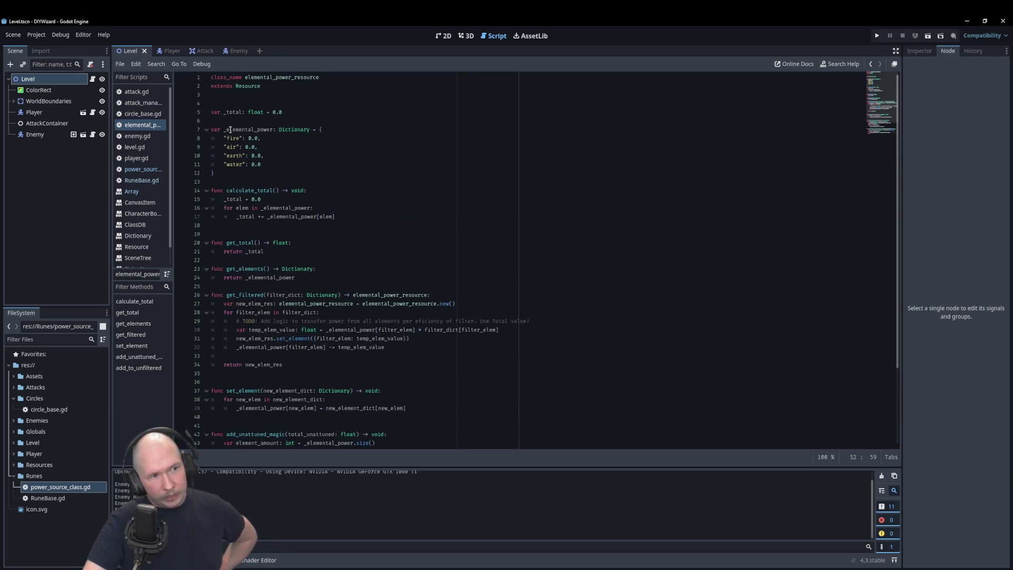
{"action": "scroll", "coordinate": [304, 243], "scroll_direction": "down", "scroll_amount": 4}
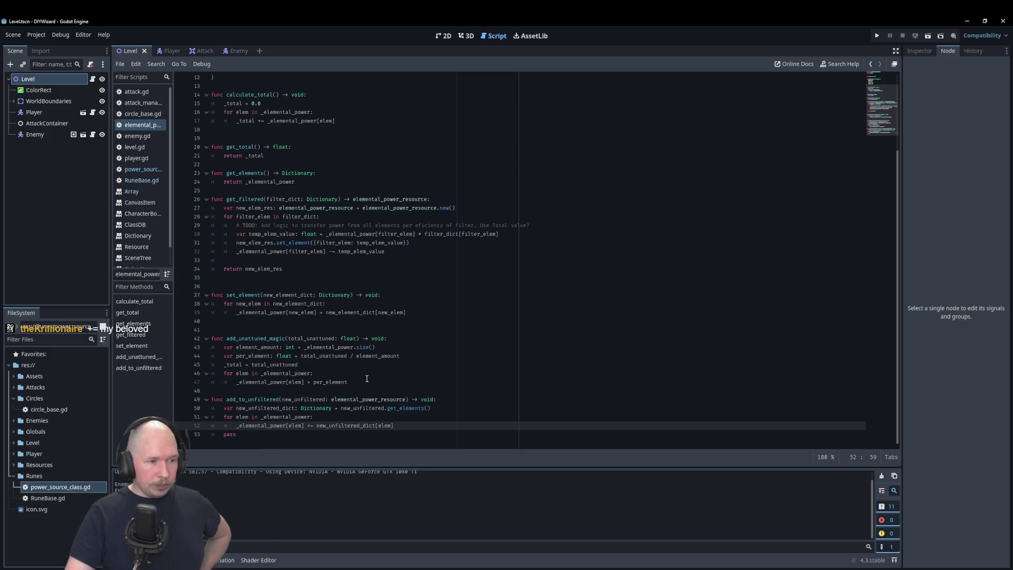
{"action": "scroll", "coordinate": [425, 428], "scroll_direction": "up", "scroll_amount": 4}
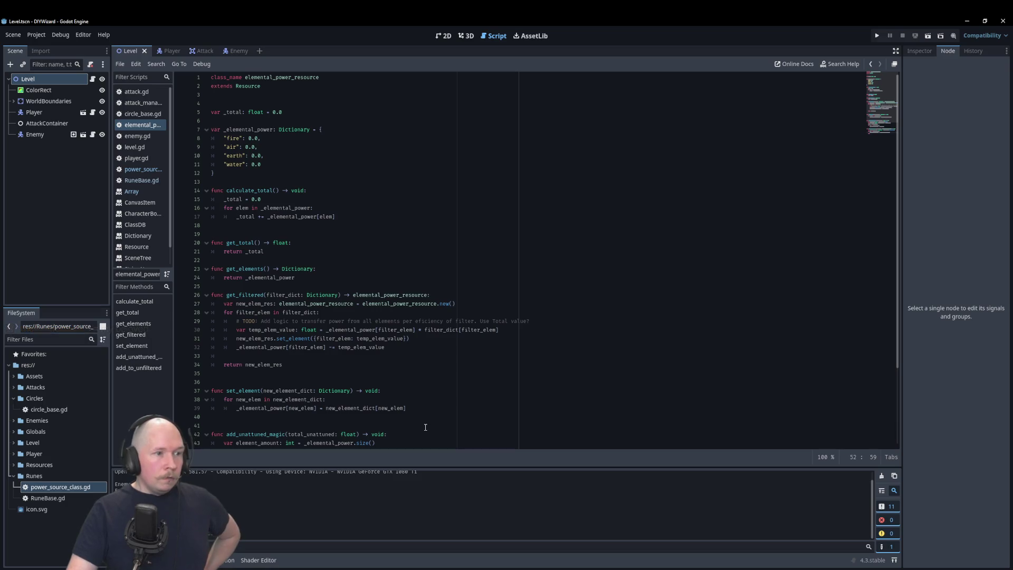
{"action": "scroll", "coordinate": [425, 427], "scroll_direction": "down", "scroll_amount": 4}
{"action": "left_click", "coordinate": [426, 427]}
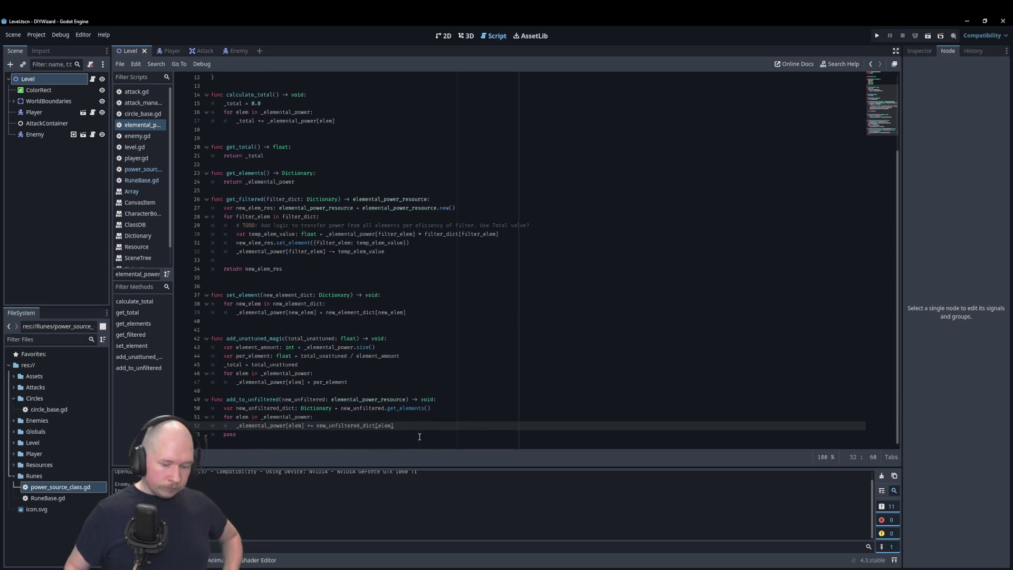
Call calculate_total() after the loop and delete the pass placeholder
{"action": "key", "text": "Return"}
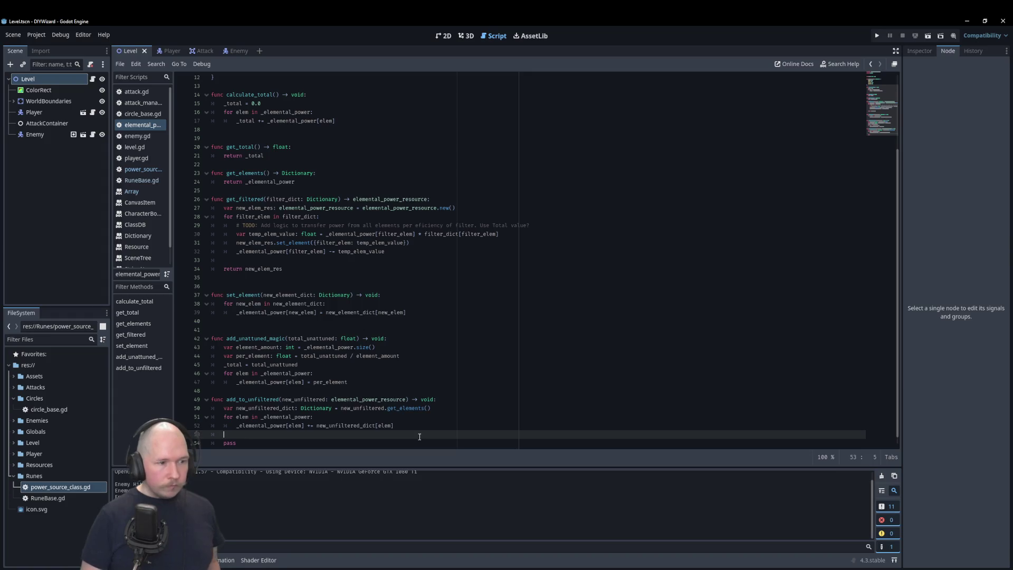
{"action": "type", "text": "cal"}
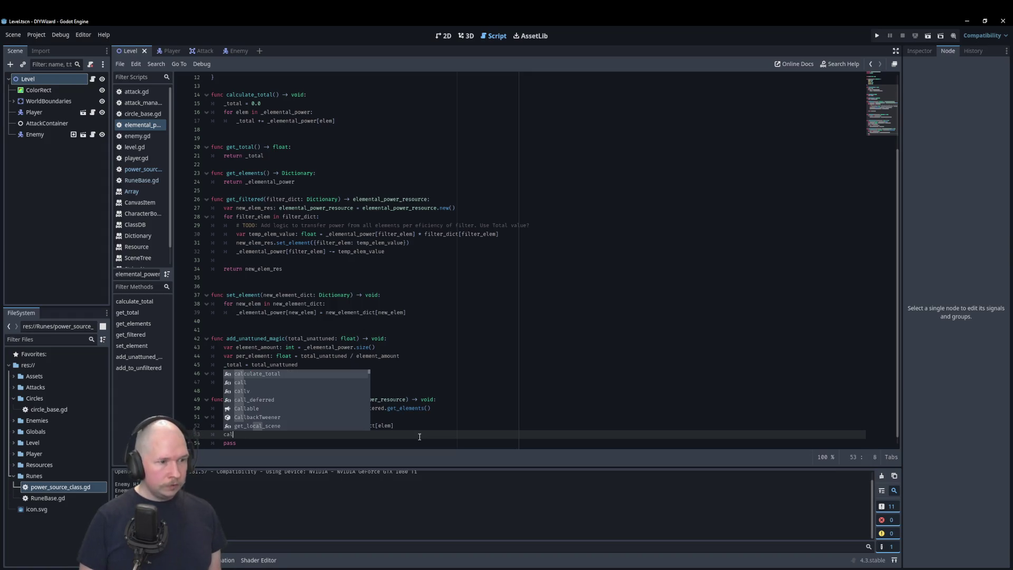
{"action": "key", "text": "Return"}
{"action": "key", "text": "Down"}
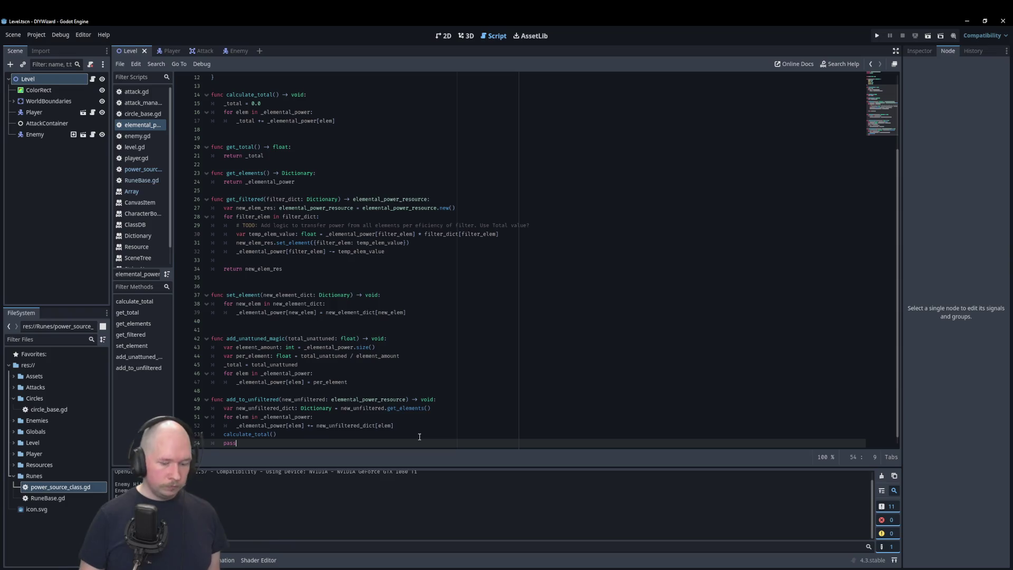
{"action": "key", "text": "BackSpace"}
{"action": "key", "text": "BackSpace"}
{"action": "key", "text": "BackSpace"}
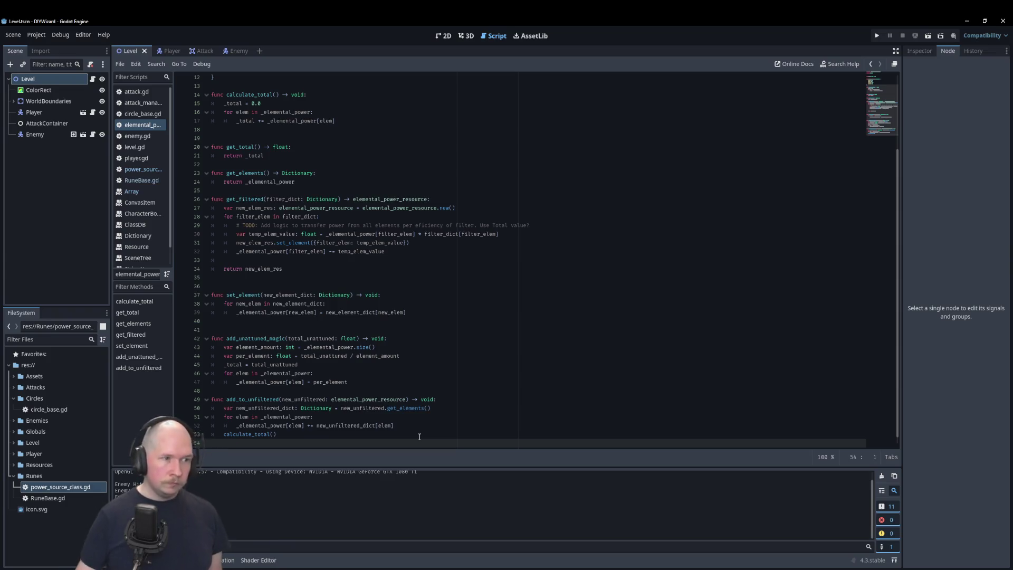
{"action": "scroll", "coordinate": [418, 434], "scroll_direction": "up", "scroll_amount": 4}
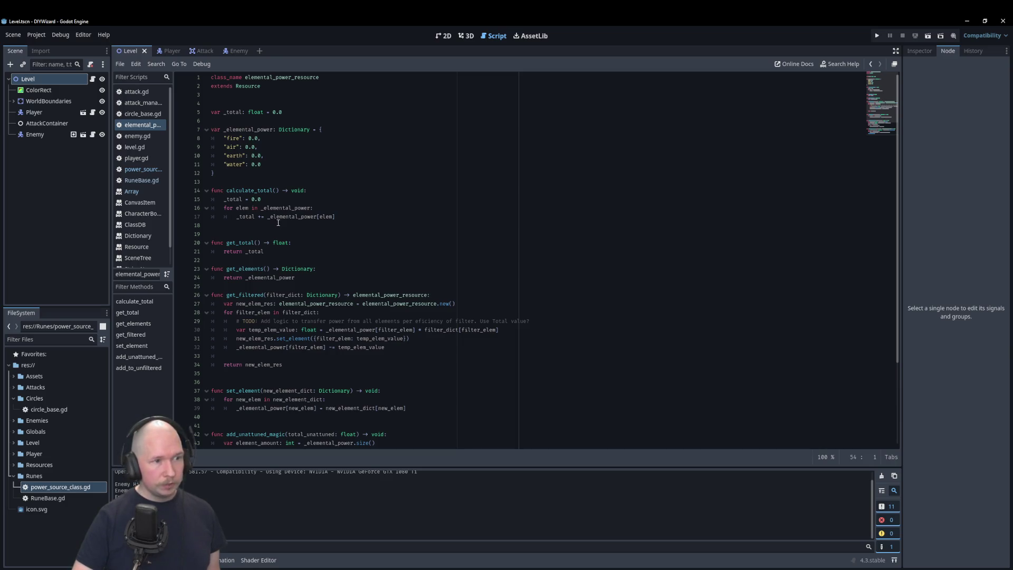
{"action": "scroll", "coordinate": [346, 218], "scroll_direction": "down", "scroll_amount": 4}
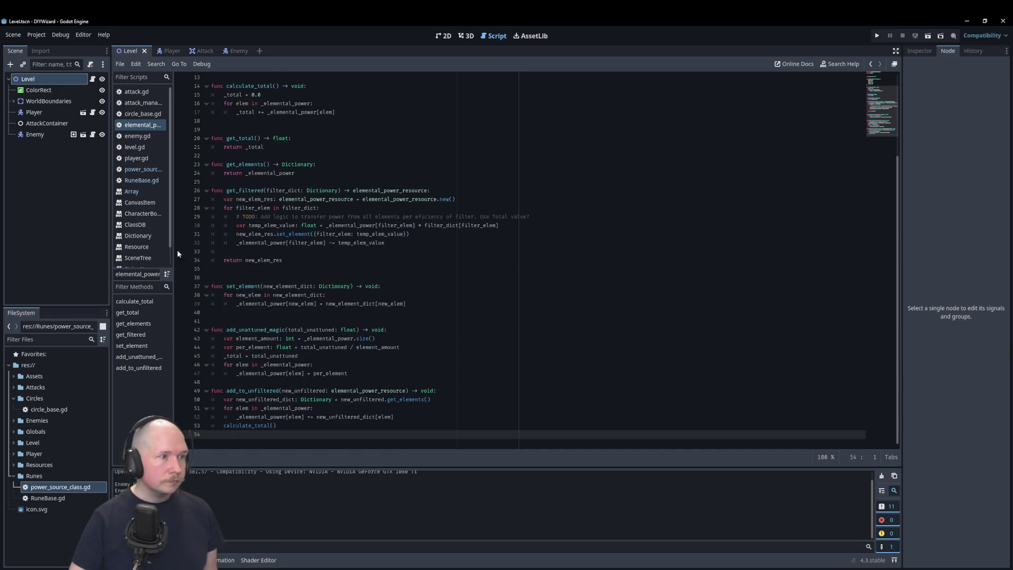
{"action": "left_click", "coordinate": [151, 183]}
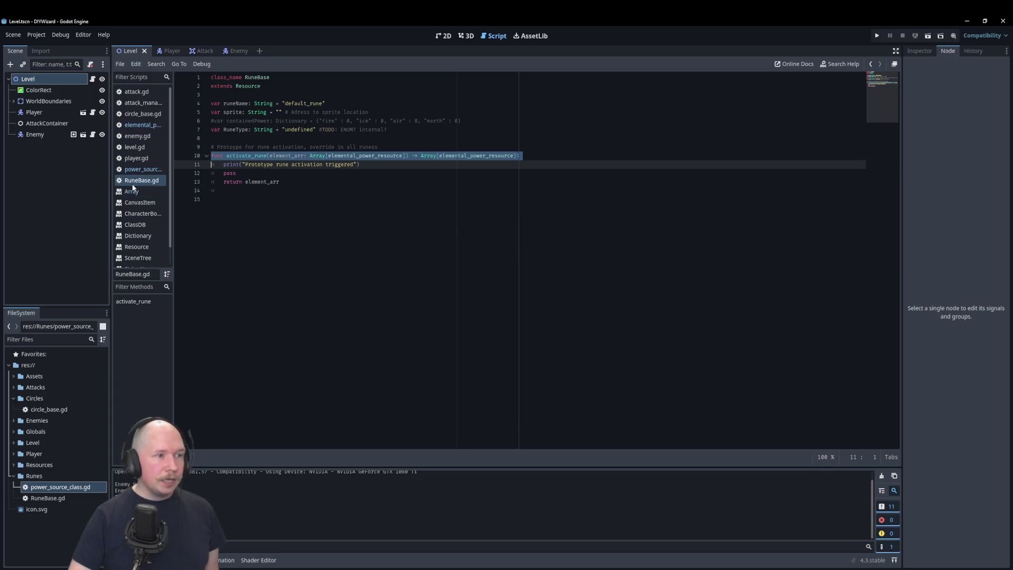
In power_source_class.gd, complete the else branch as element_arr[0].add_to_unfiltered(input_power)
{"action": "left_click", "coordinate": [149, 169]}
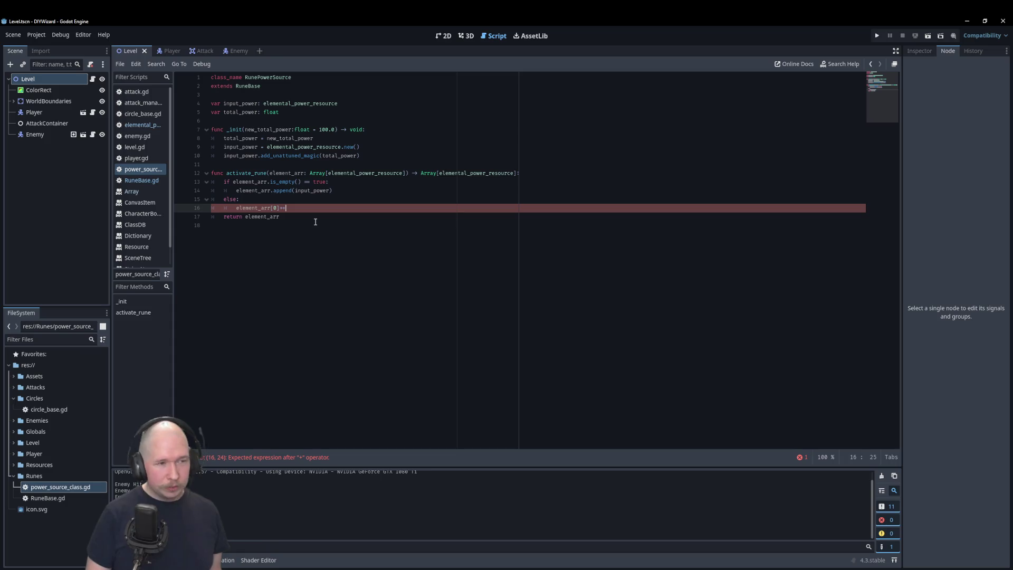
{"action": "key", "text": "BackSpace"}
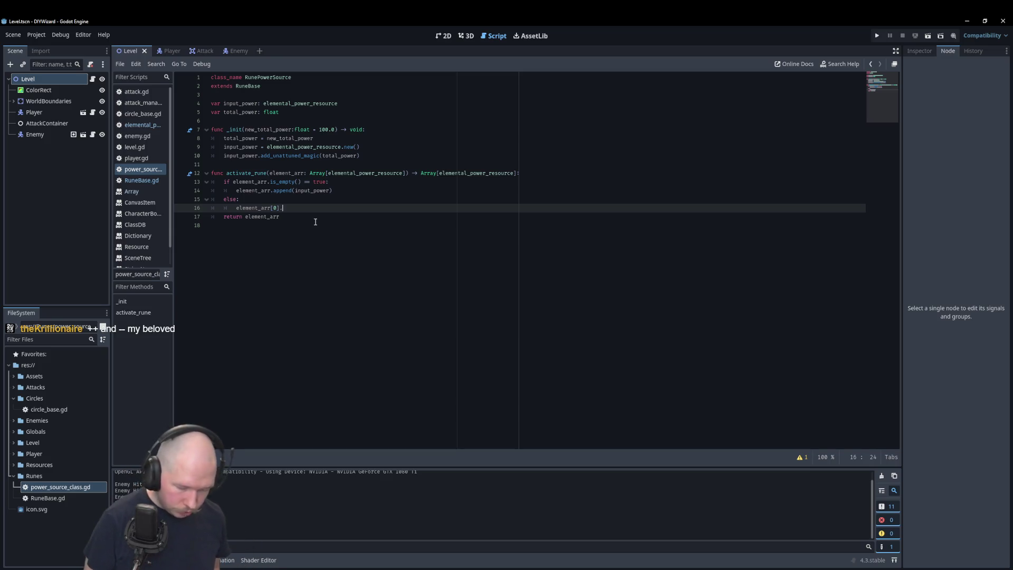
{"action": "type", "text": "add"}
{"action": "key", "text": "Return"}
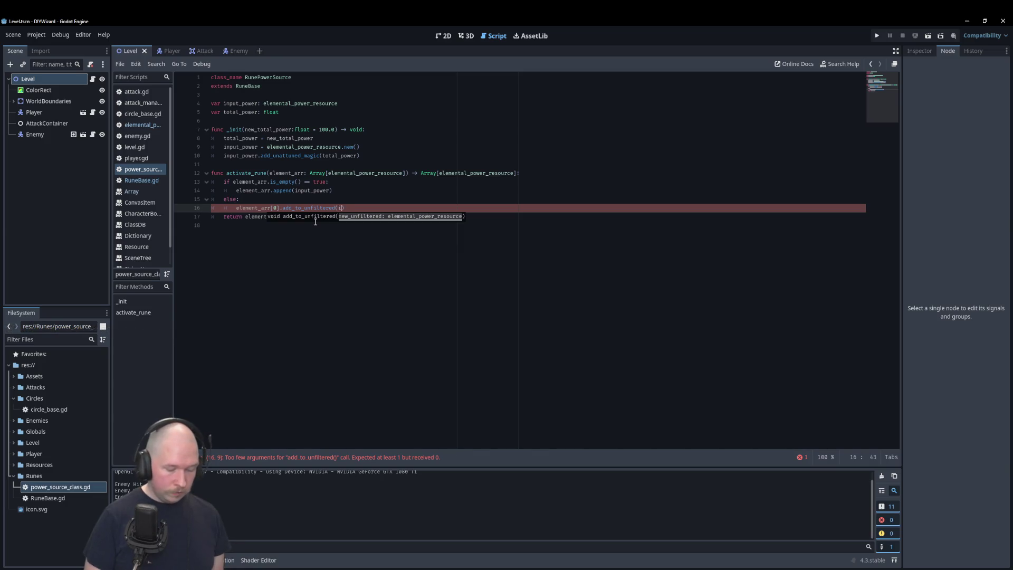
{"action": "type", "text": "input_power"}
{"action": "key", "text": "Return"}
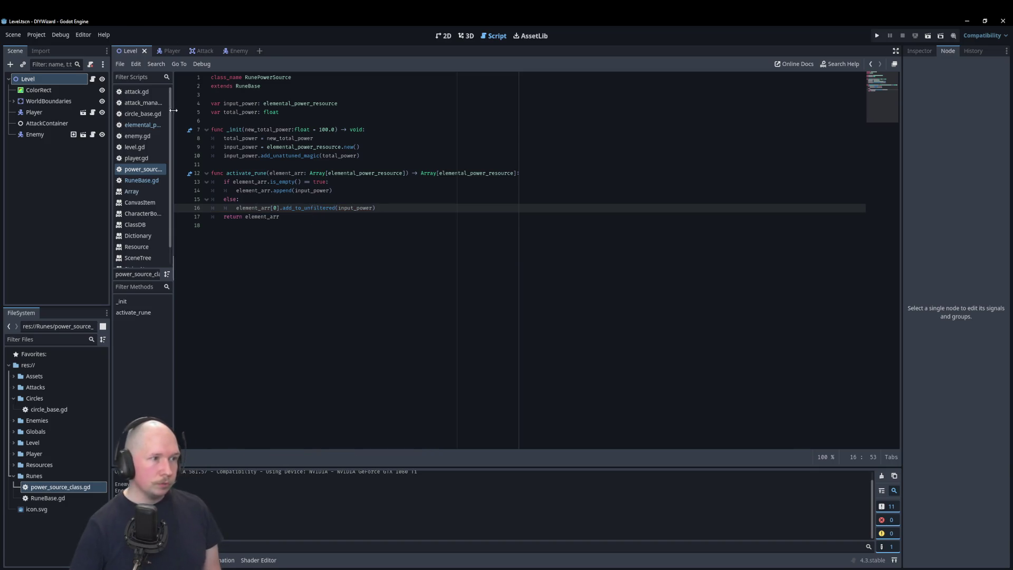
{"action": "left_click", "coordinate": [126, 126]}
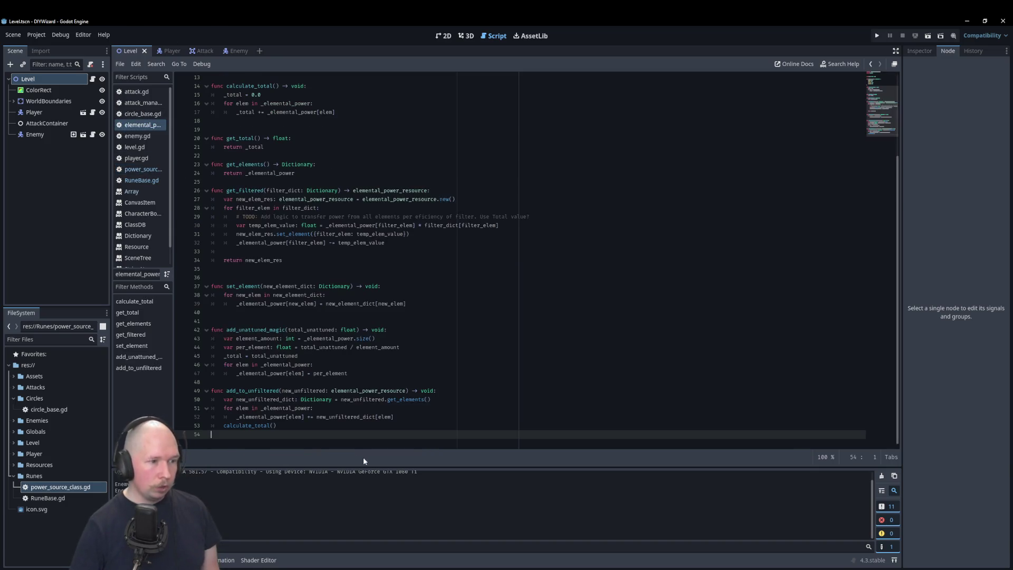
Check where elemental_power_resource is used in power_source_class, then view RuneBase.gd's activate_rune
{"action": "left_click", "coordinate": [145, 169]}
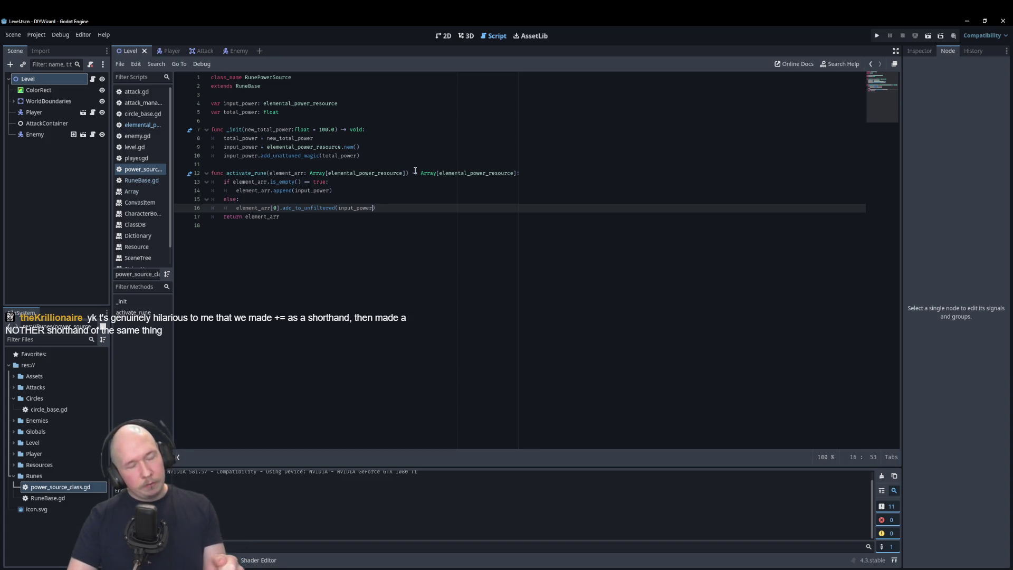
{"action": "double_click", "coordinate": [283, 104]}
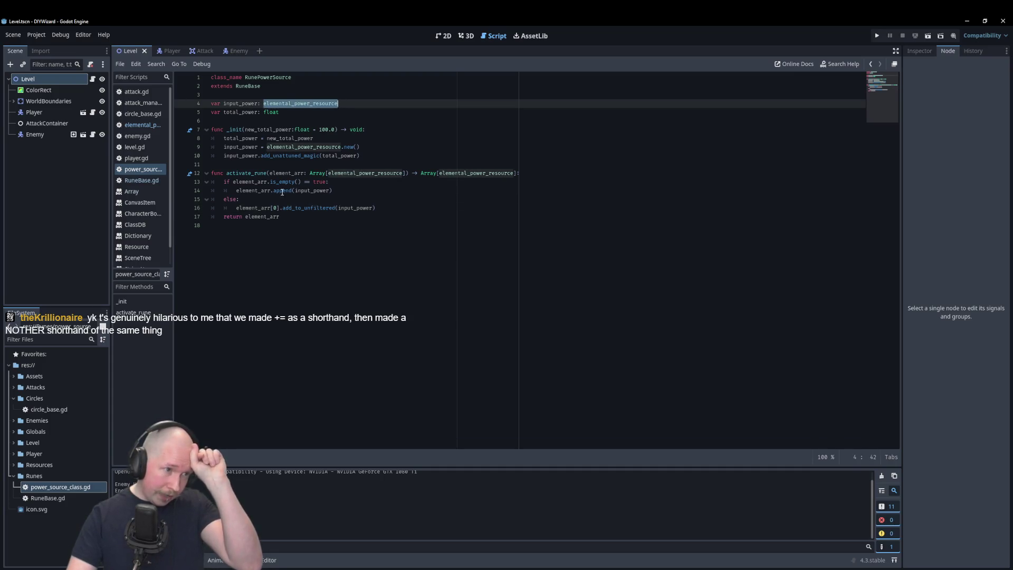
{"action": "left_click", "coordinate": [379, 225]}
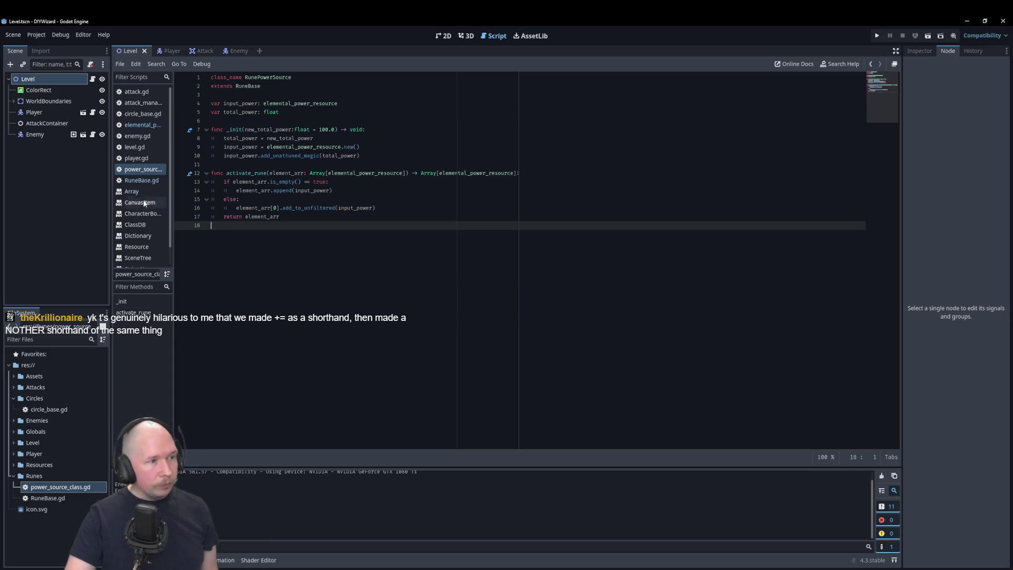
{"action": "left_click", "coordinate": [141, 181]}
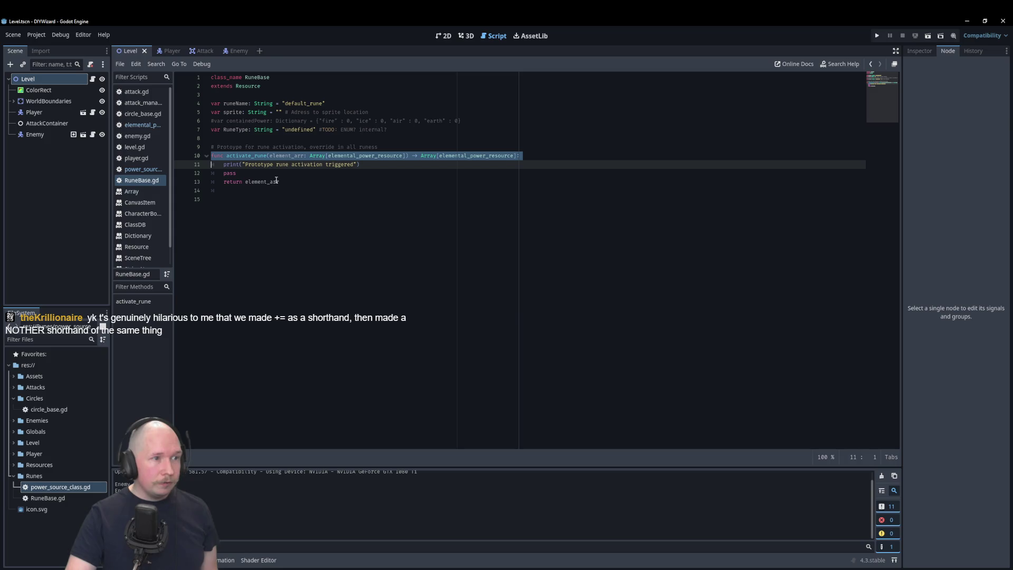
{"action": "right_click", "coordinate": [33, 476]}
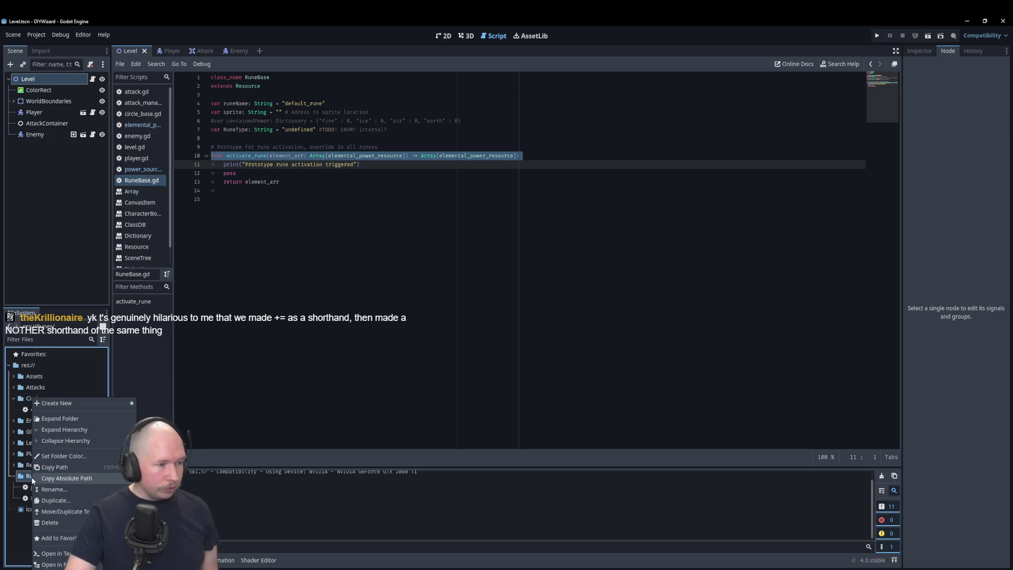
Create a new script in the Runes folder inheriting RuneBase, named rune_filtration_class.gd
{"action": "mouse_move", "coordinate": [86, 405]}
{"action": "left_click", "coordinate": [154, 425]}
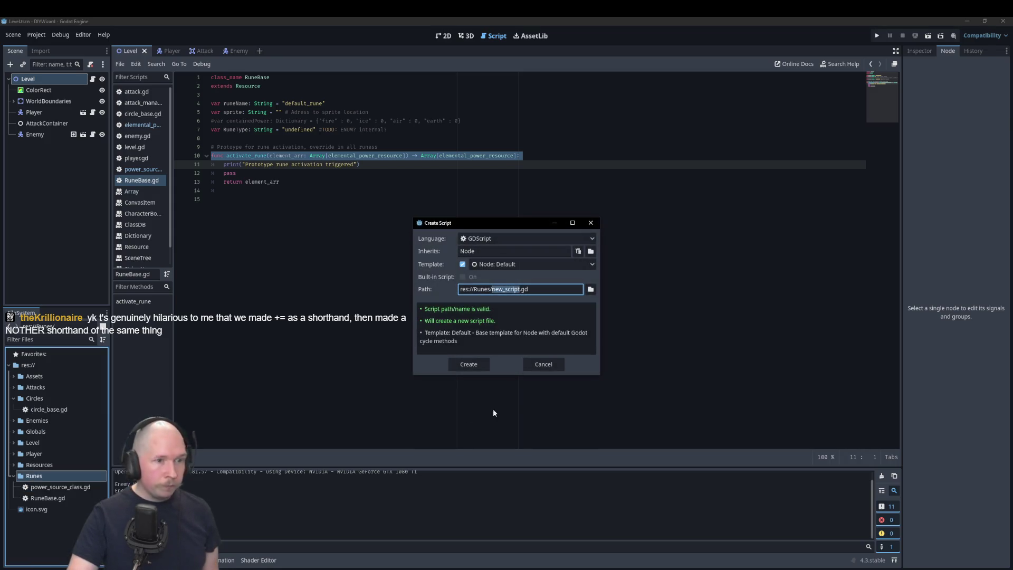
{"action": "left_click", "coordinate": [504, 253]}
{"action": "key", "text": "ctrl+a"}
{"action": "type", "text": "R"}
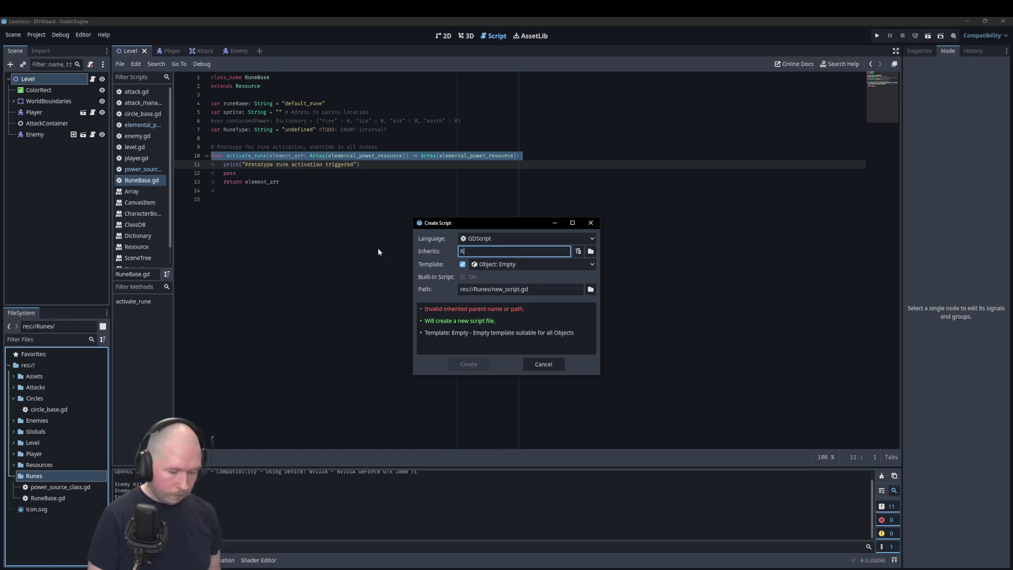
{"action": "type", "text": "uneBase"}
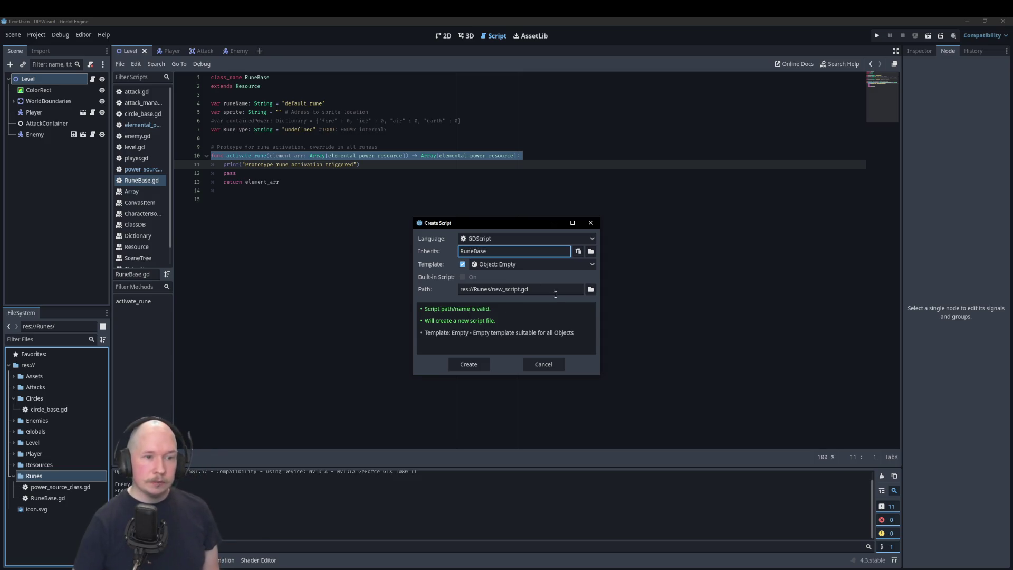
{"action": "double_click", "coordinate": [514, 289]}
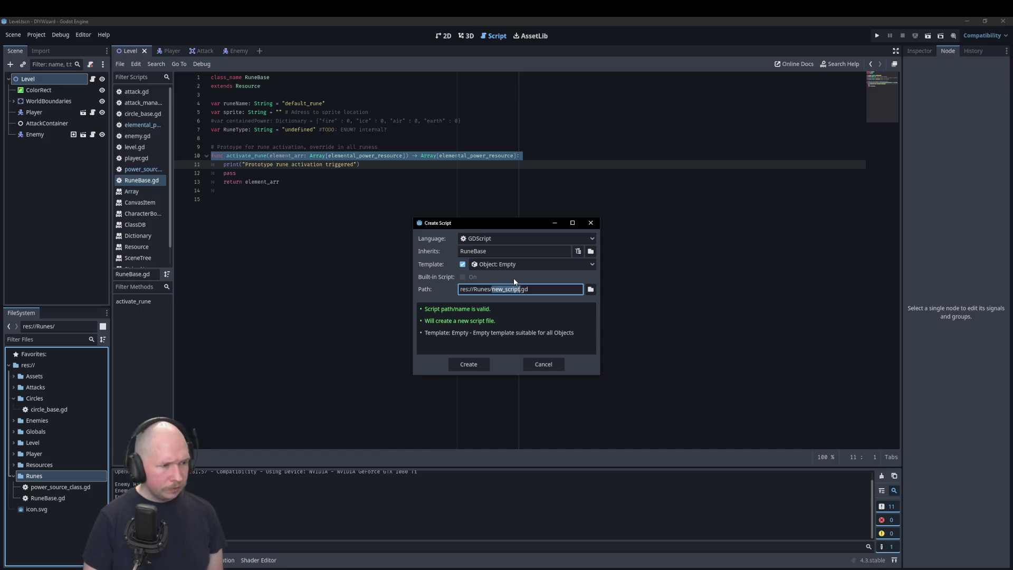
{"action": "type", "text": "rune_filtration_class"}
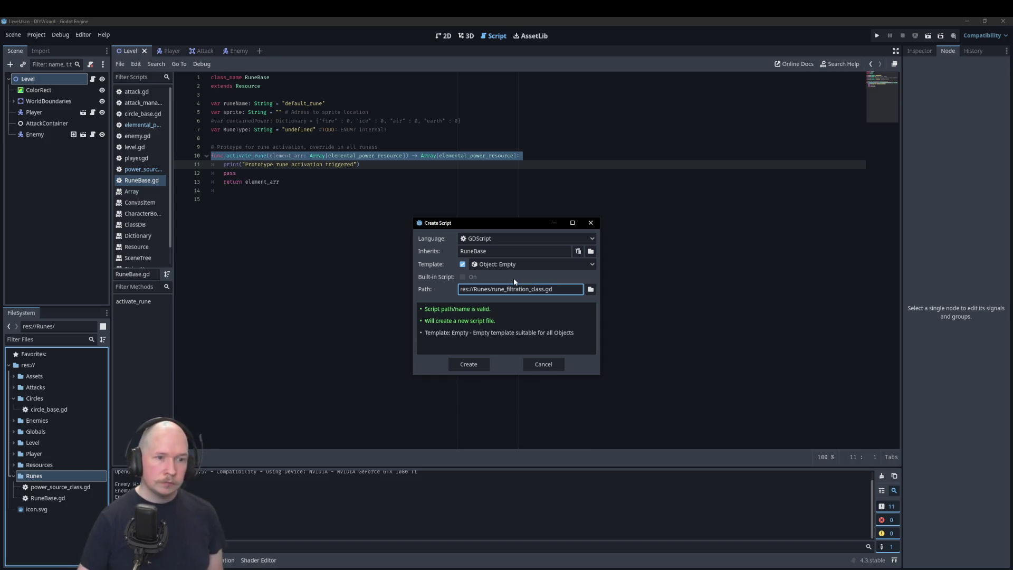
{"action": "left_click", "coordinate": [474, 363]}
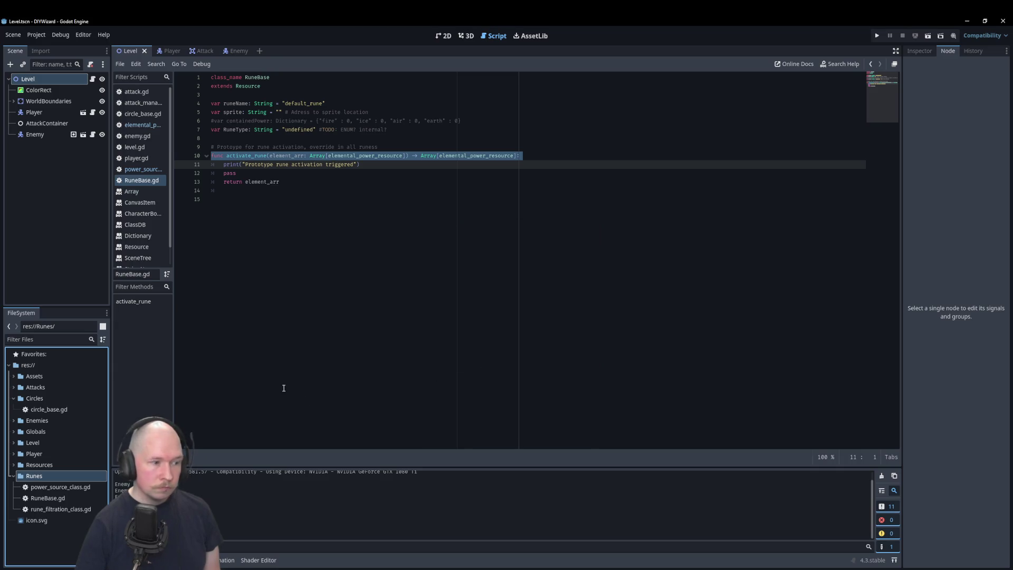
Add class_name RuneFiltration on line 1 of rune_filtration_class.gd, above extends RuneBase
{"action": "double_click", "coordinate": [82, 508]}
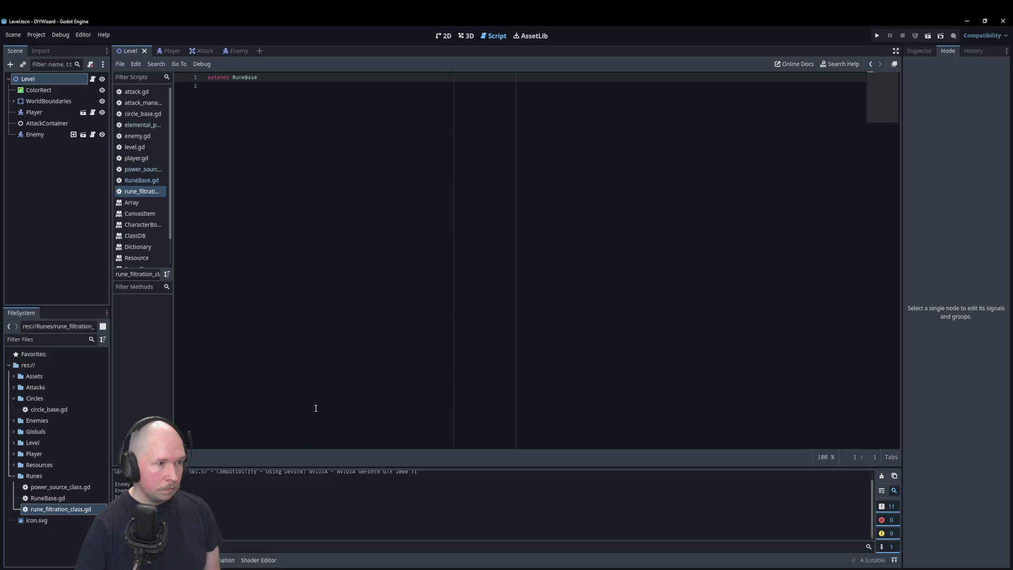
{"action": "left_click", "coordinate": [257, 175]}
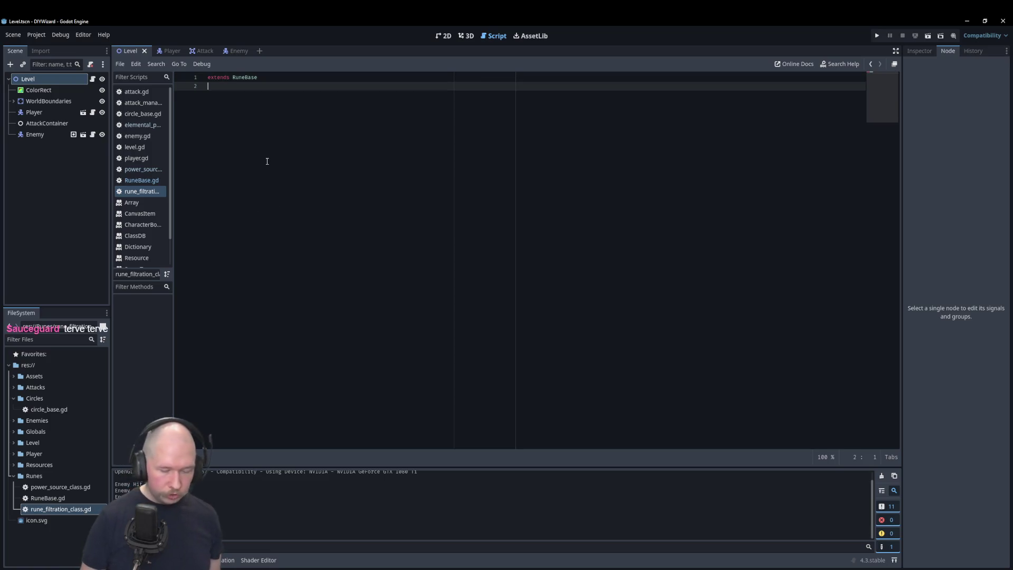
{"action": "key", "text": "Up"}
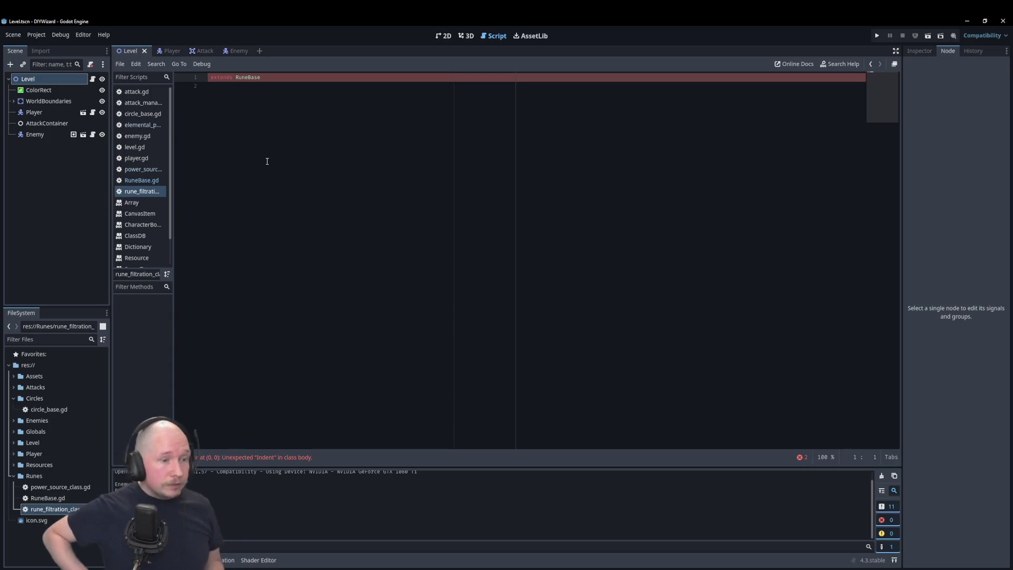
{"action": "type", "text": "class_name "}
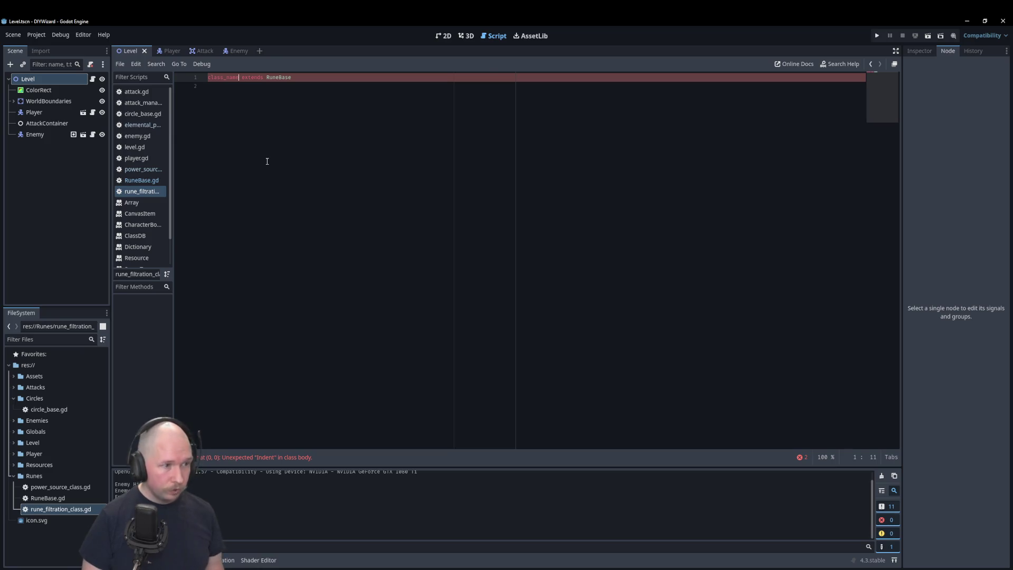
{"action": "type", "text": "RuneFiltr"}
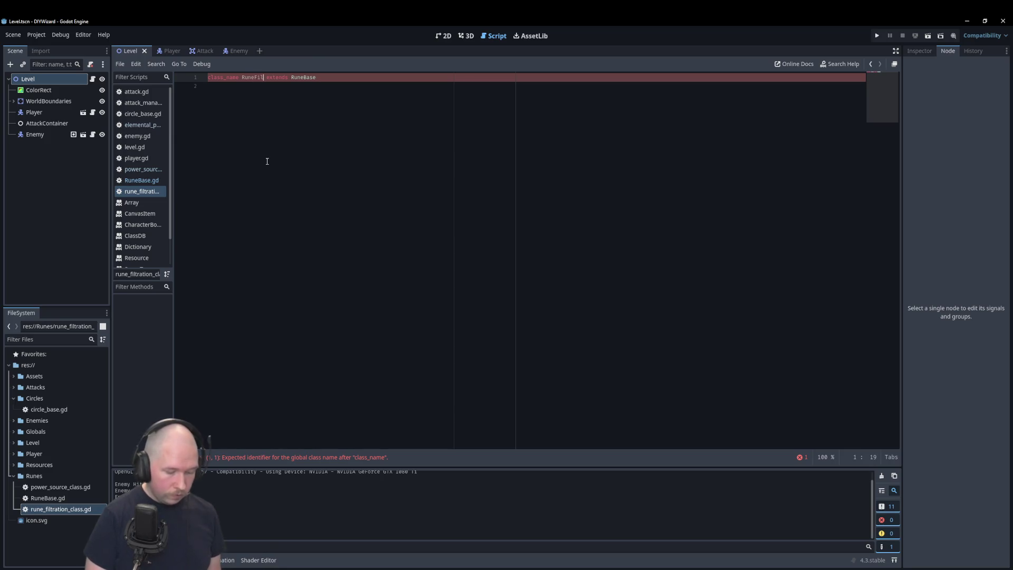
{"action": "type", "text": "ation"}
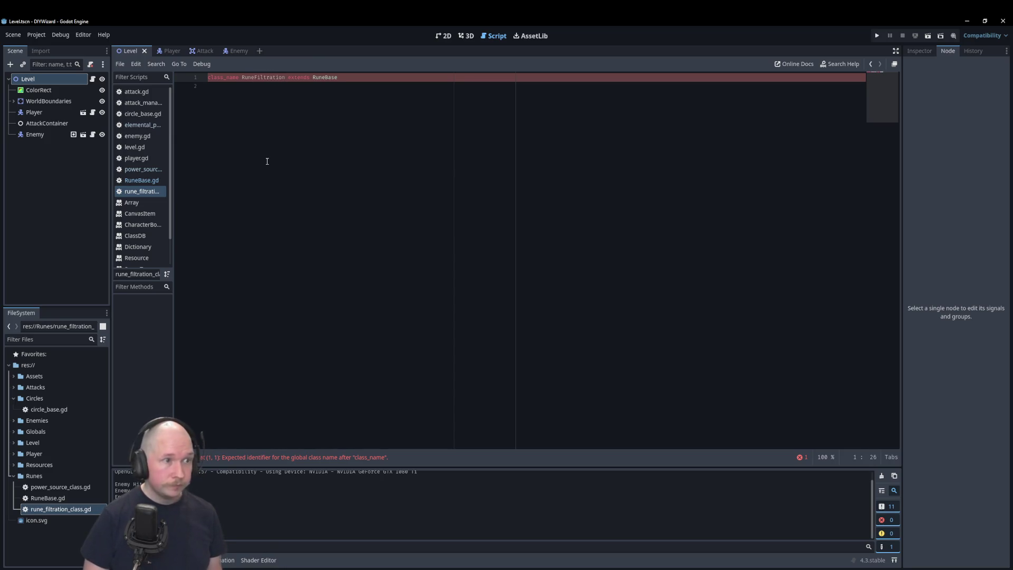
{"action": "key", "text": "Return"}
{"action": "key", "text": "Return"}
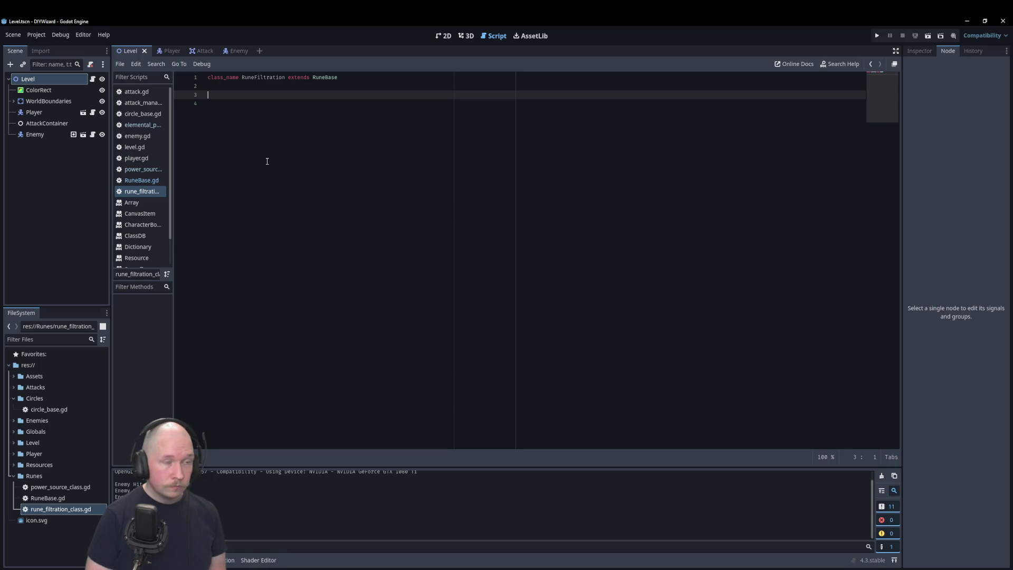
Type the filtration_dict Dictionary declaration with empty braces on line 3
{"action": "type", "text": "car "}
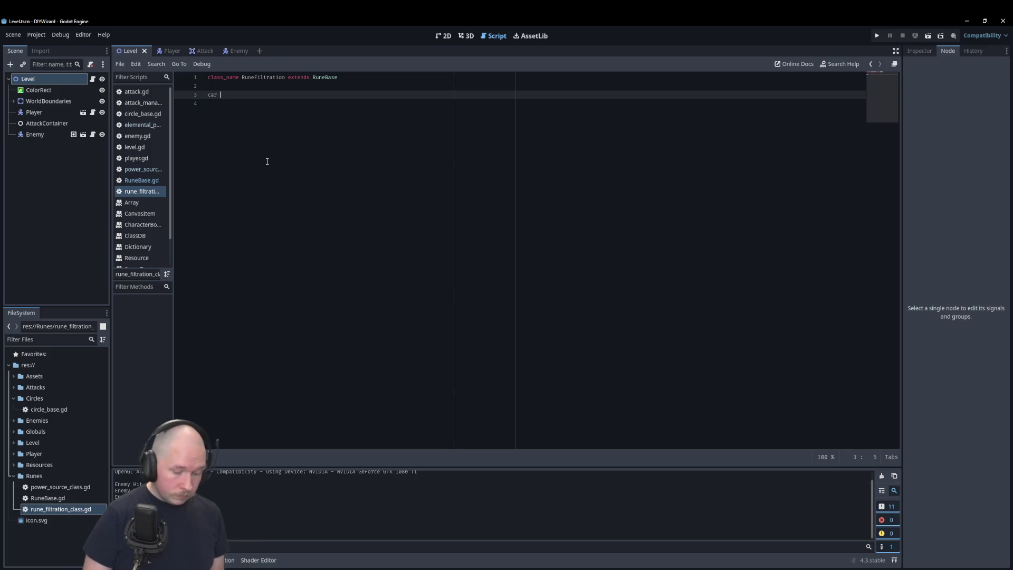
{"action": "type", "text": "filtrationD"}
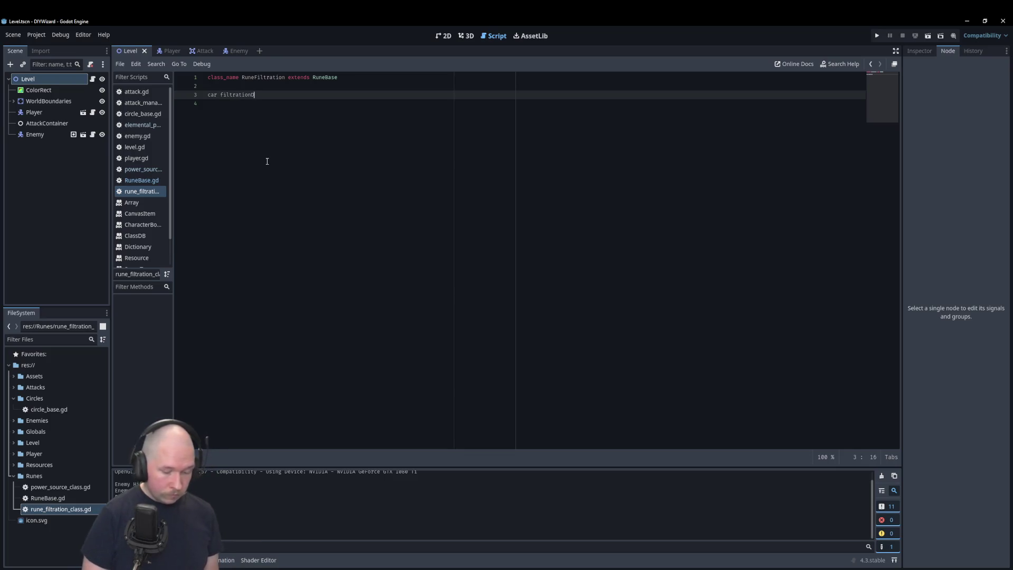
{"action": "key", "text": "BackSpace"}
{"action": "type", "text": "_dict"}
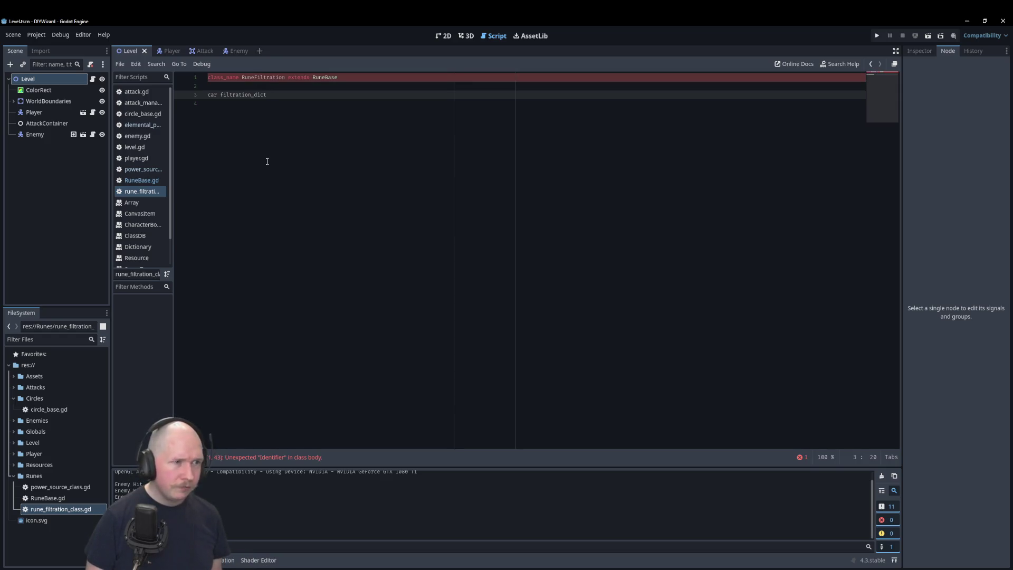
{"action": "key", "text": "Delete"}
{"action": "key", "text": "Delete"}
{"action": "key", "text": "Delete"}
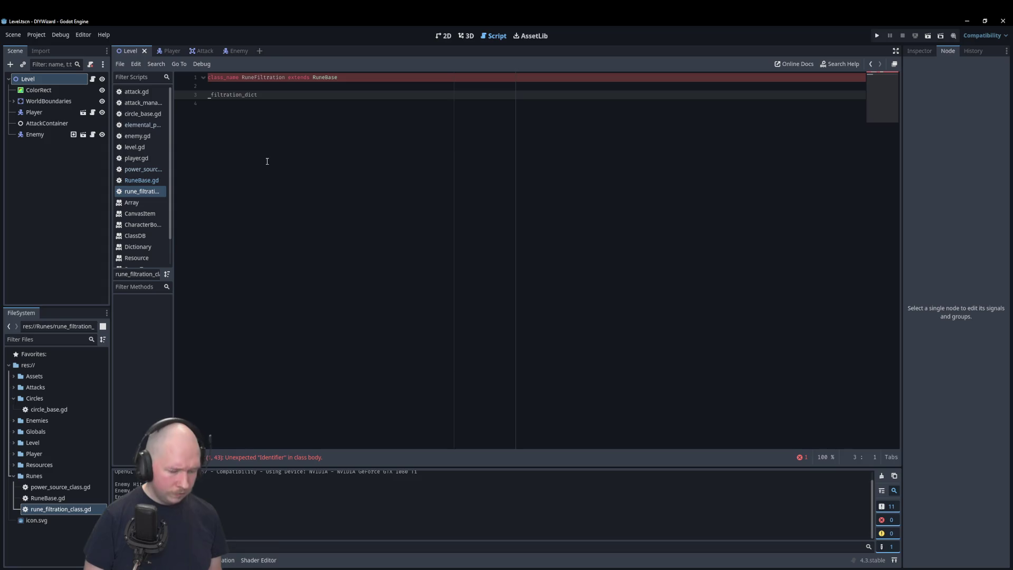
{"action": "type", "text": "unc"}
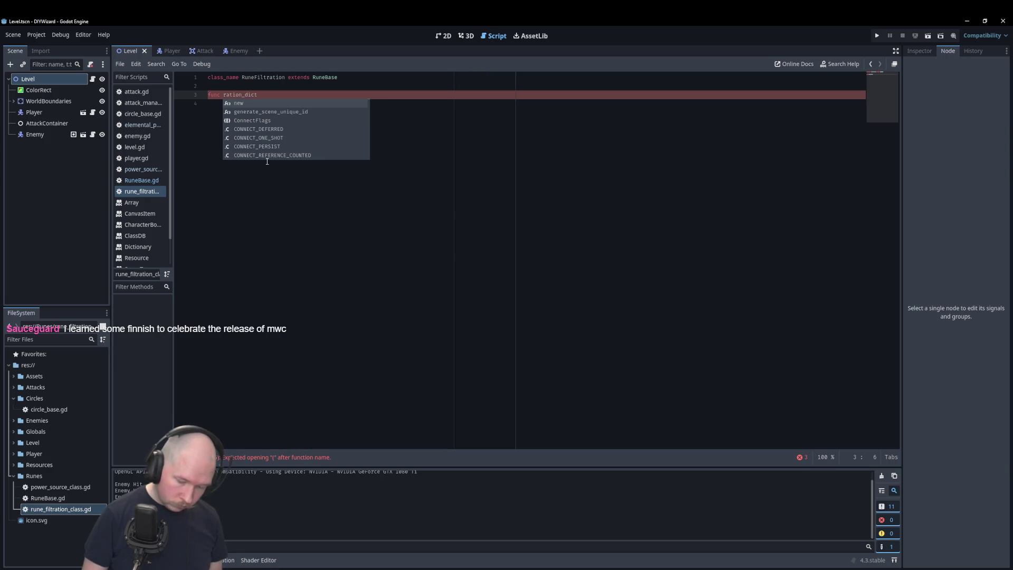
{"action": "key", "text": "Escape"}
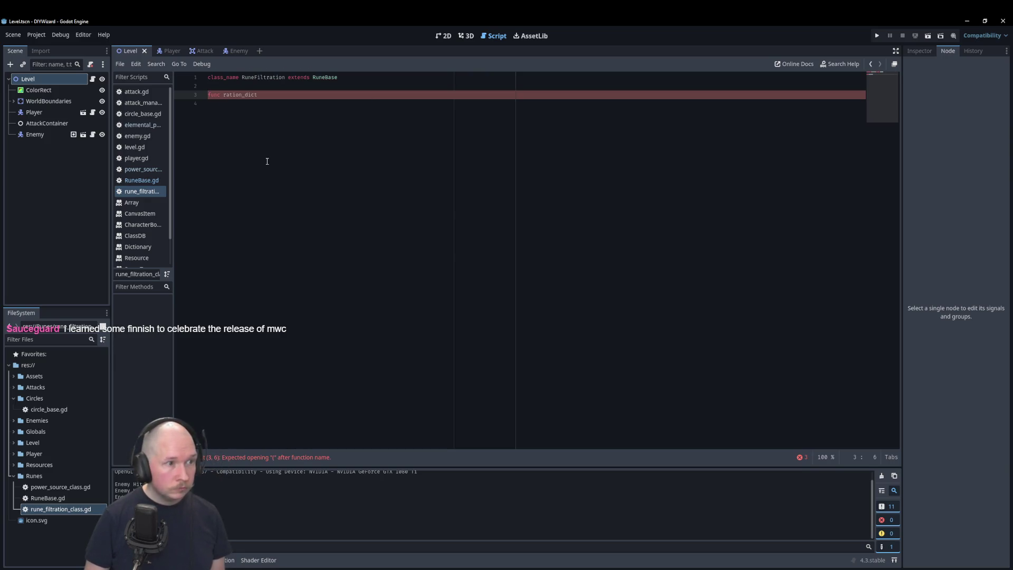
{"action": "type", "text": "filt"}
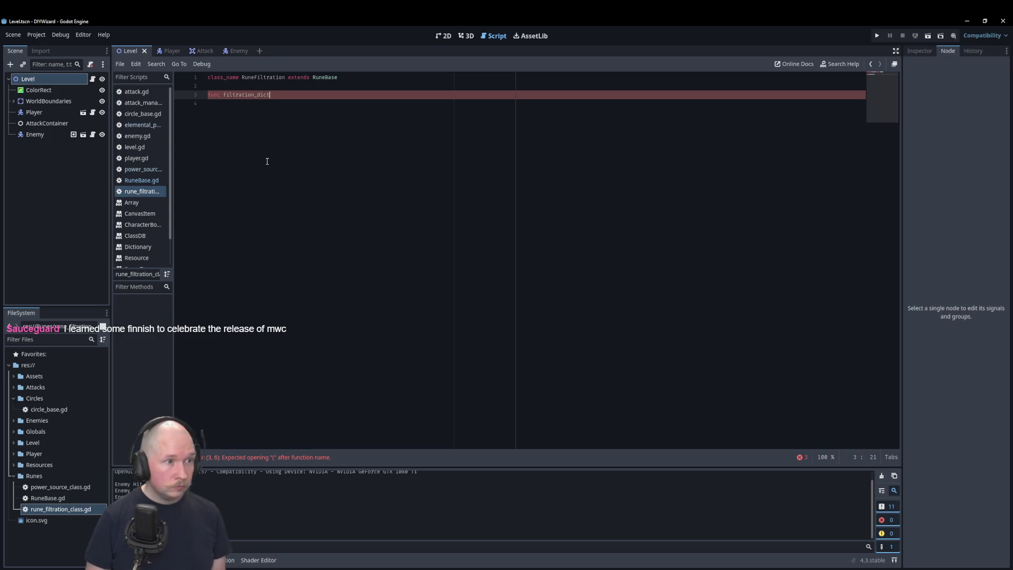
{"action": "type", "text": "ctionary ="}
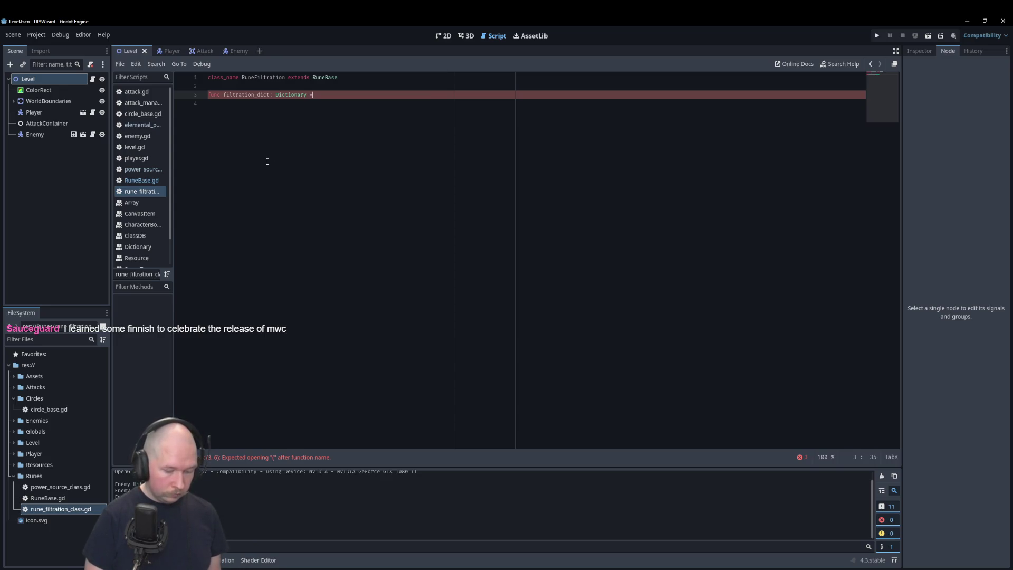
{"action": "type", "text": " {"}
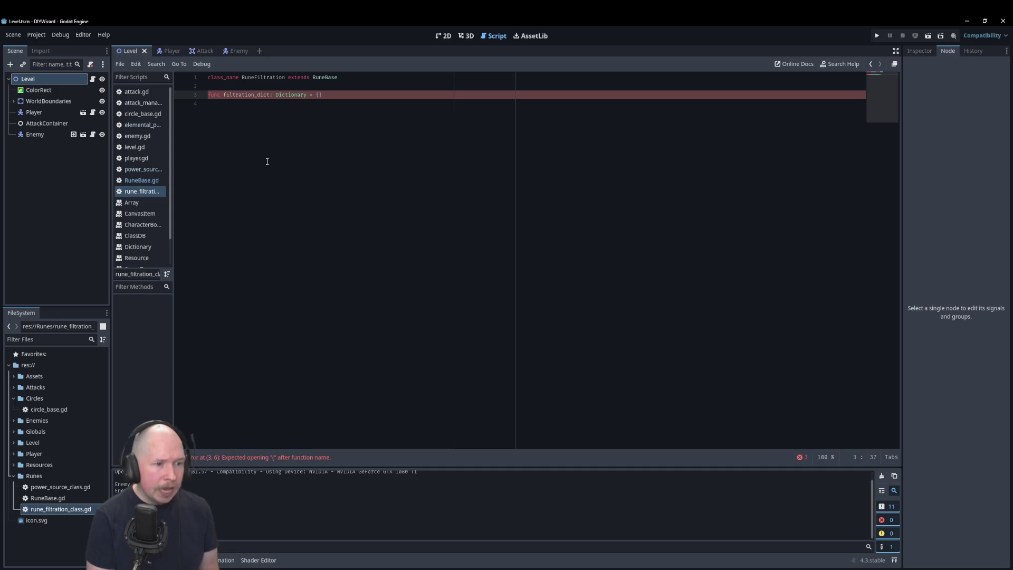
Replace func with var on line 3 and add a blank line below
{"action": "key", "text": "Delete"}
{"action": "key", "text": "Delete"}
{"action": "key", "text": "Delete"}
{"action": "type", "text": "var"}
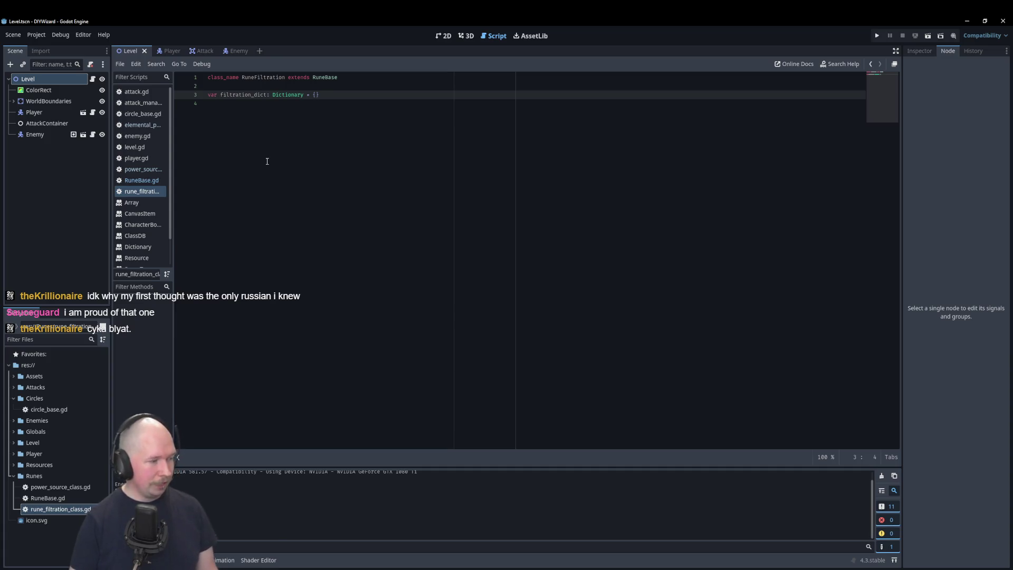
{"action": "left_click", "coordinate": [325, 108]}
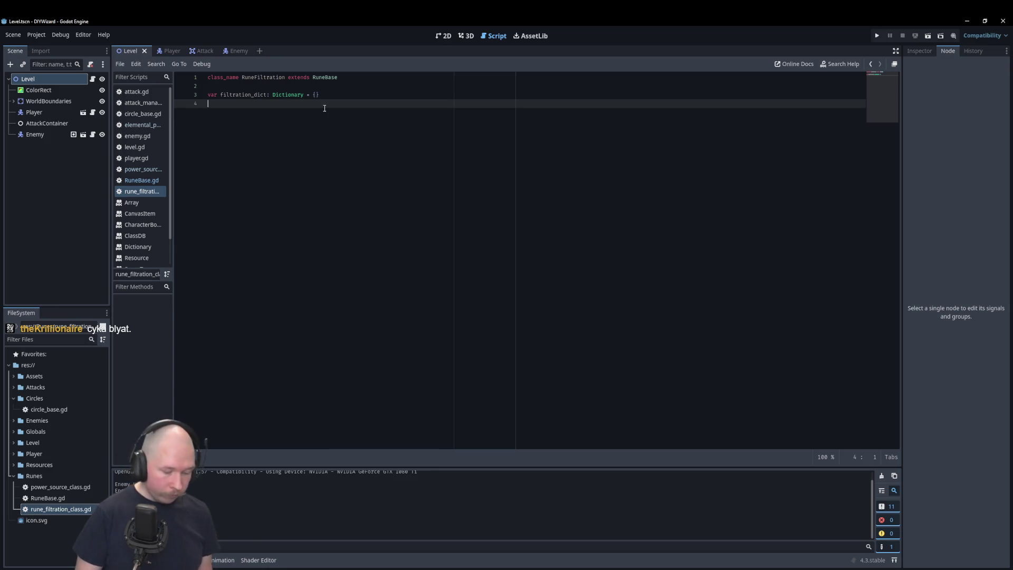
{"action": "key", "text": "Return"}
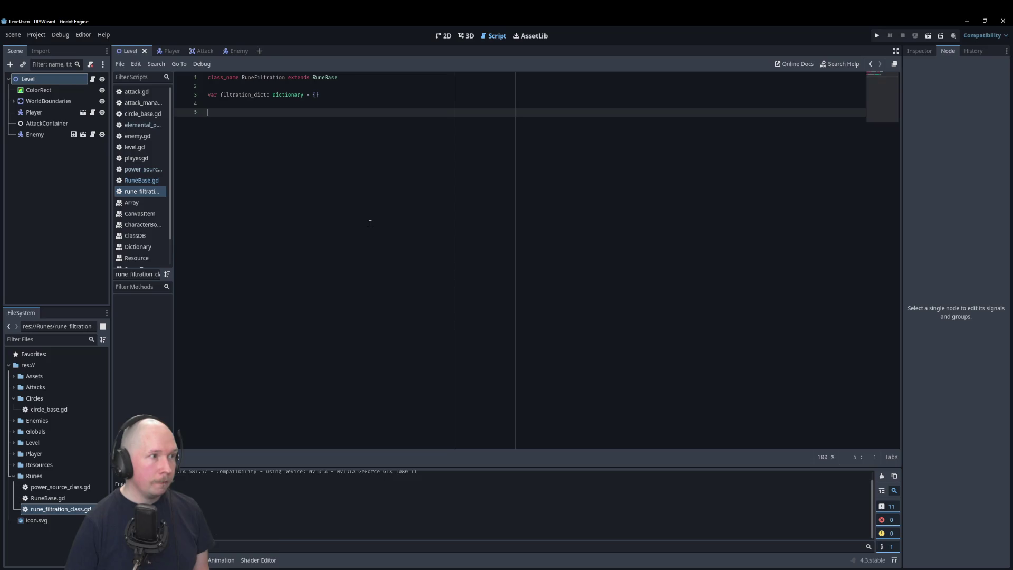
Copy the _elemental_power dictionary from the elemental power script
{"action": "left_click", "coordinate": [148, 170]}
{"action": "left_click", "coordinate": [141, 180]}
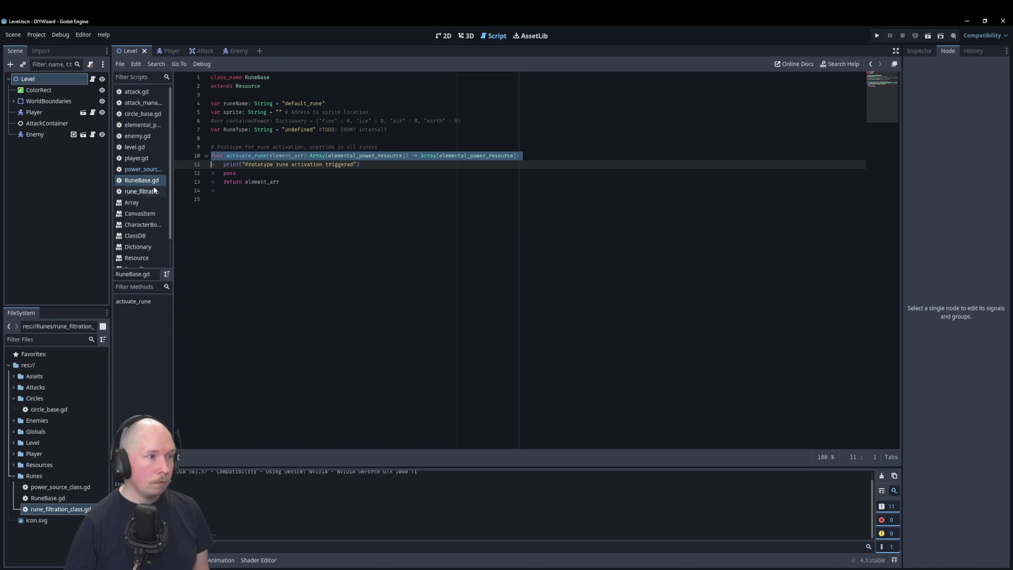
{"action": "left_click", "coordinate": [142, 125]}
{"action": "scroll", "coordinate": [323, 178], "scroll_direction": "up", "scroll_amount": 4}
{"action": "left_click_drag", "start_coordinate": [229, 171], "coordinate": [195, 130]}
{"action": "key", "text": "ctrl+c"}
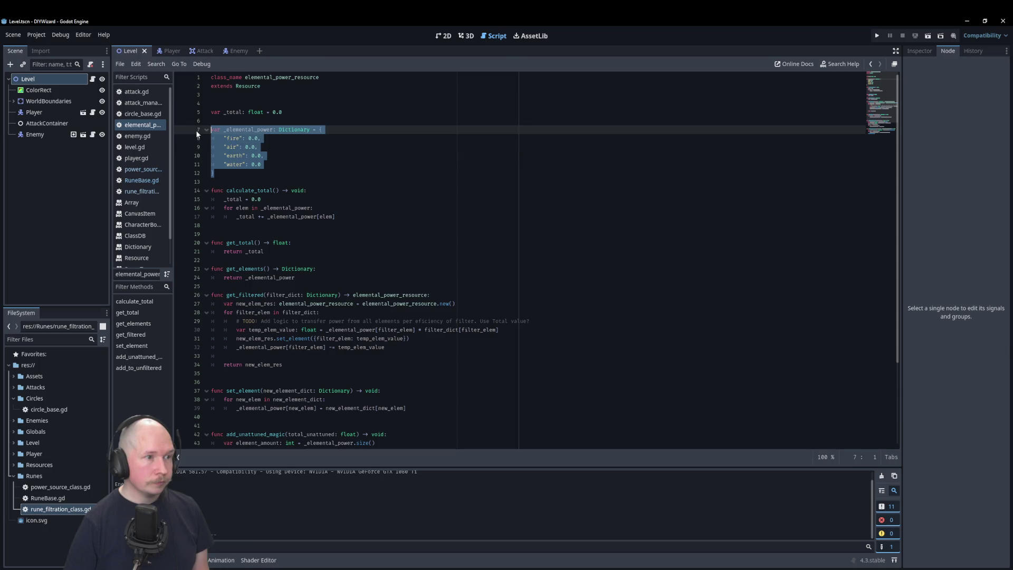
Move the fire, air, earth and water entries into filtration_dict's braces and delete the leftover block
{"action": "left_click", "coordinate": [139, 192]}
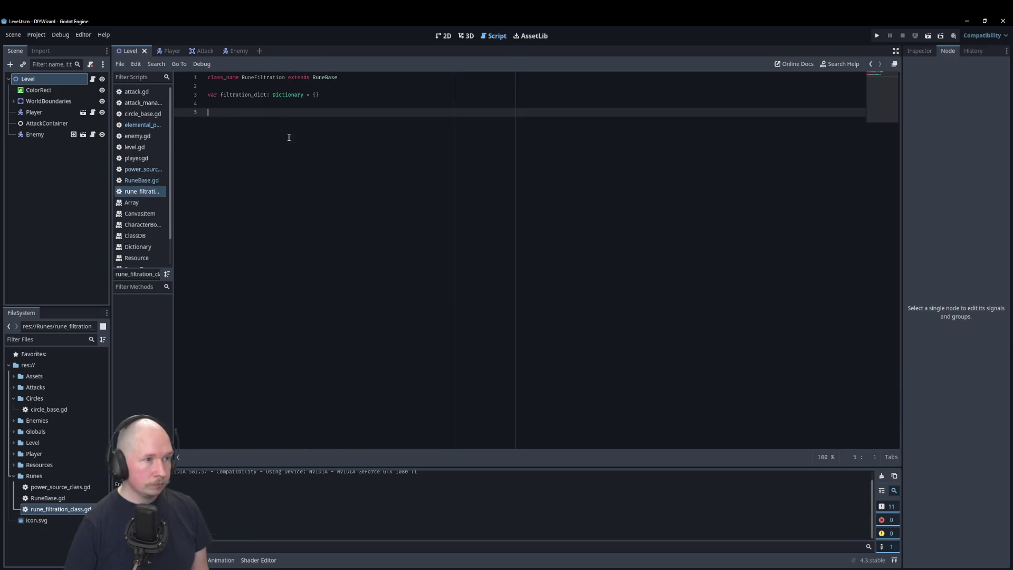
{"action": "key", "text": "ctrl+v"}
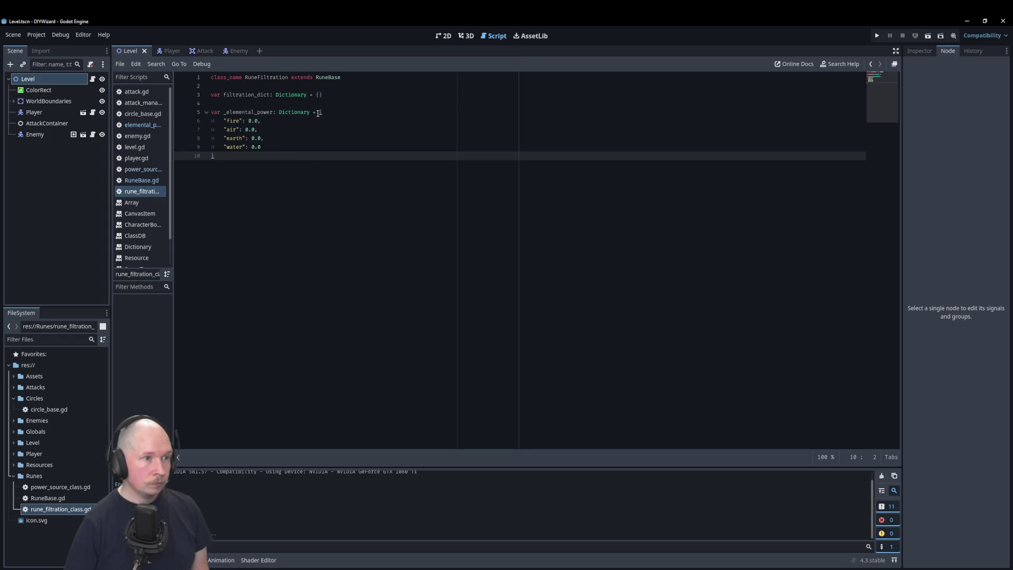
{"action": "mouse_move", "coordinate": [318, 113]}
{"action": "left_mouse_down"}
{"action": "mouse_move", "coordinate": [264, 124]}
{"action": "mouse_move", "coordinate": [274, 147]}
{"action": "mouse_move", "coordinate": [300, 155]}
{"action": "left_mouse_up"}
{"action": "key", "text": "ctrl+c"}
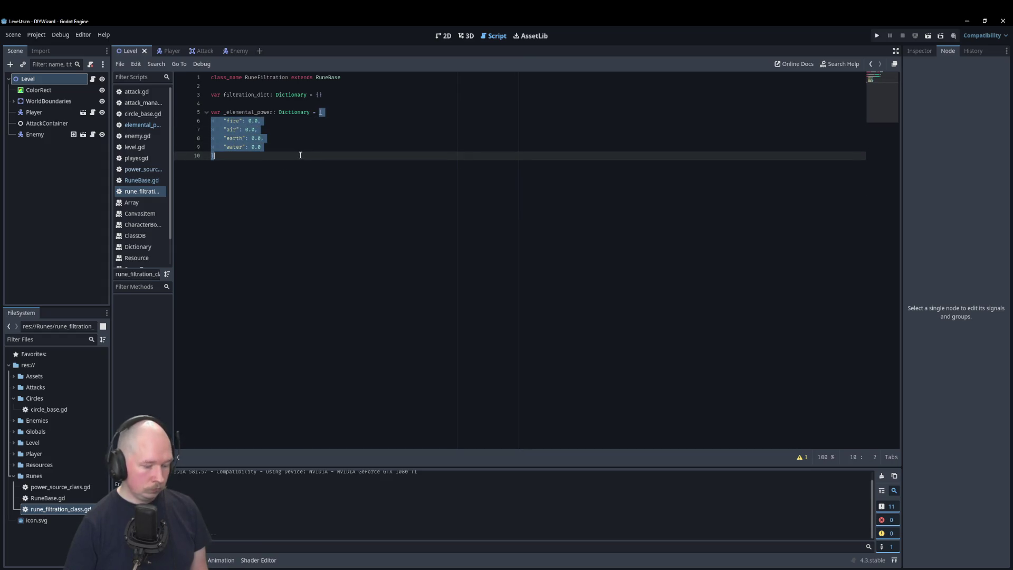
{"action": "double_click", "coordinate": [318, 96]}
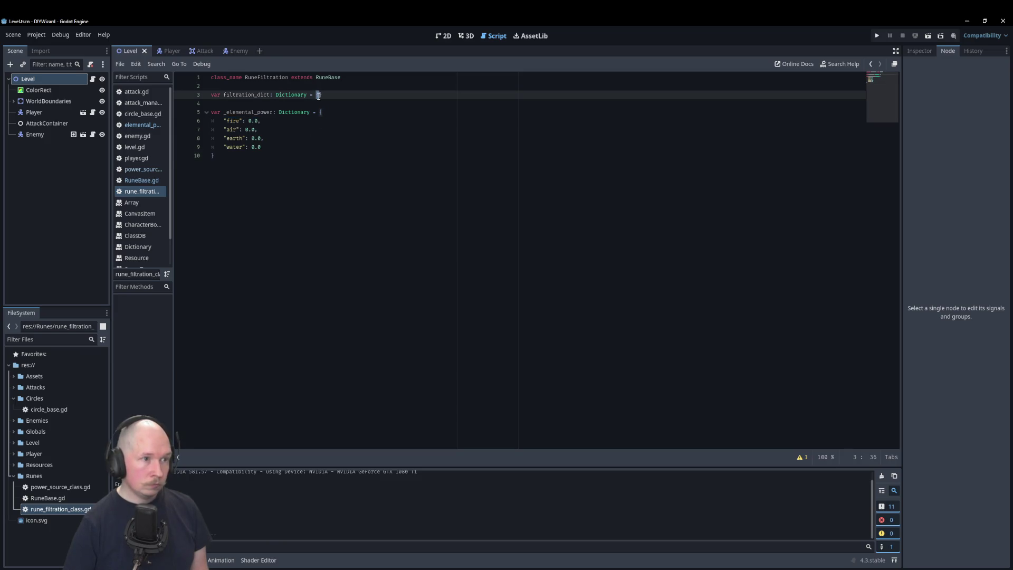
{"action": "key", "text": "ctrl+v"}
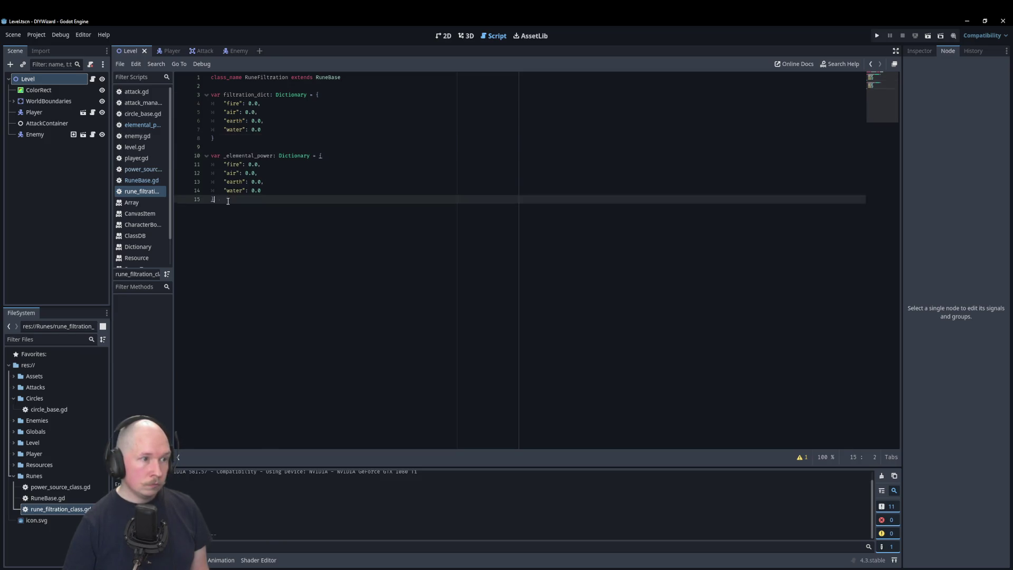
{"action": "left_click_drag", "start_coordinate": [215, 199], "coordinate": [181, 157]}
{"action": "key", "text": "Delete"}
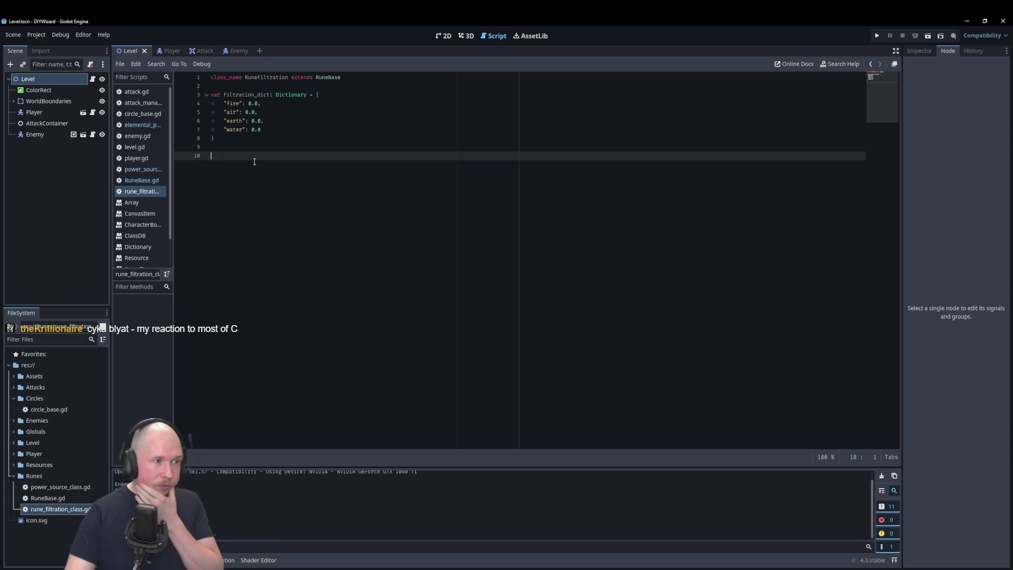
Replace the mistaken var init line with func _init() -> void
{"action": "type", "text": "var"}
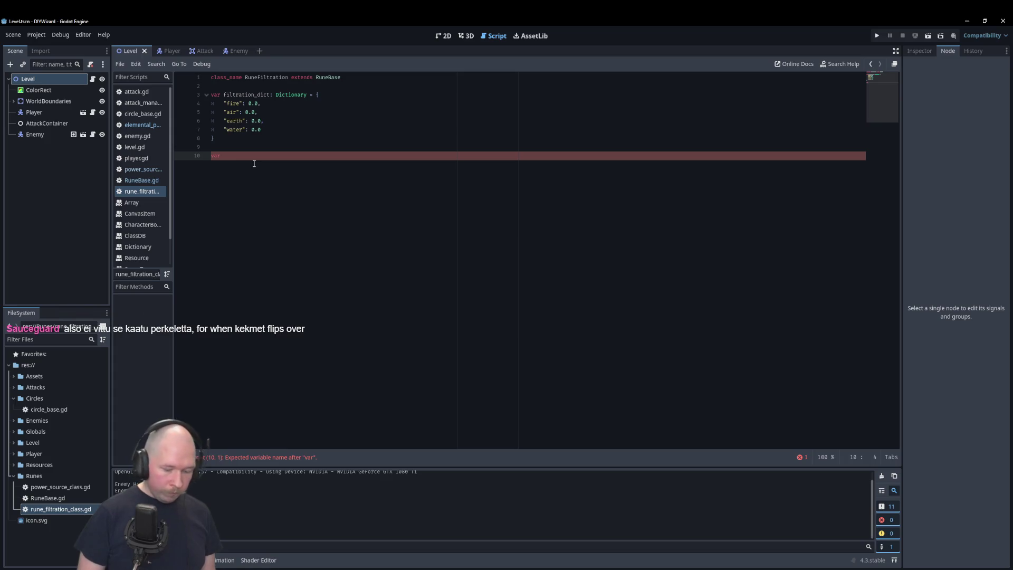
{"action": "type", "text": " _init"}
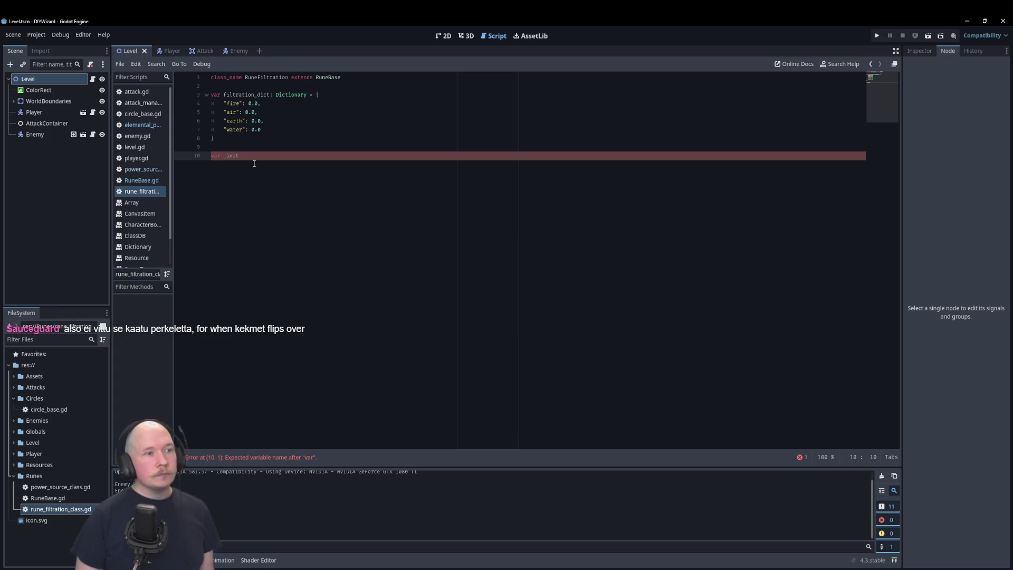
{"action": "key", "text": "BackSpace"}
{"action": "key", "text": "BackSpace"}
{"action": "key", "text": "BackSpace"}
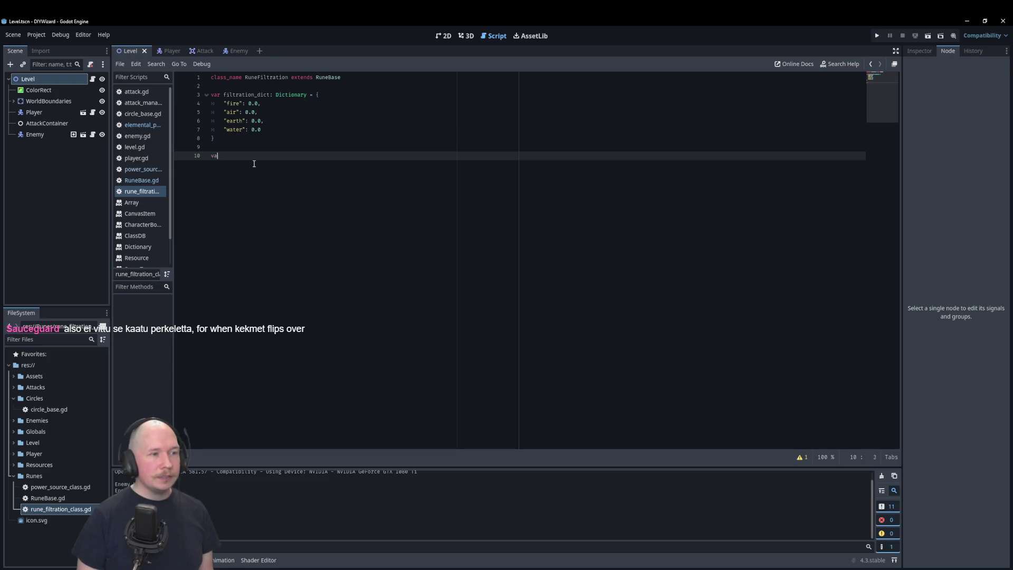
{"action": "type", "text": "func"}
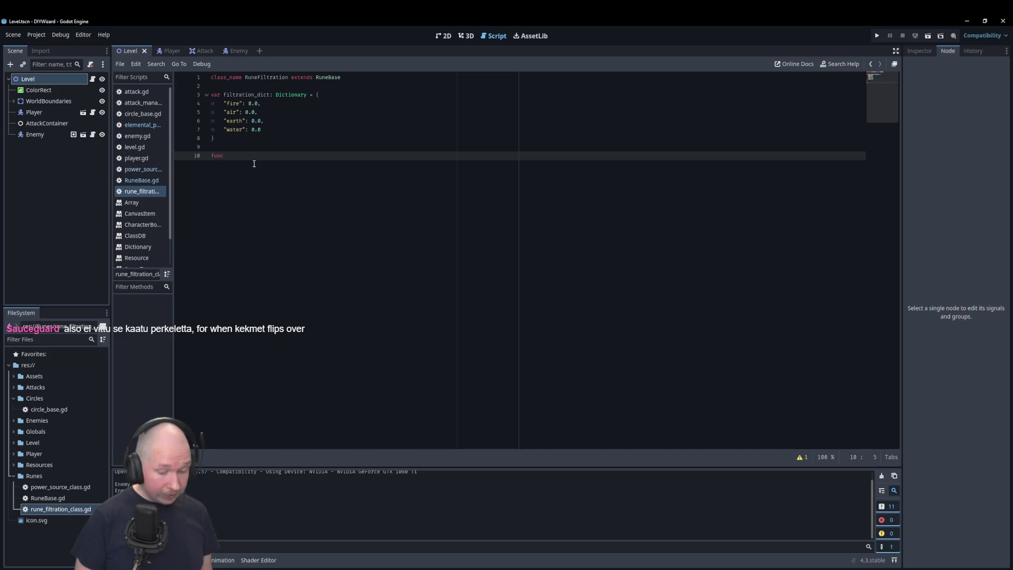
{"action": "type", "text": " _init"}
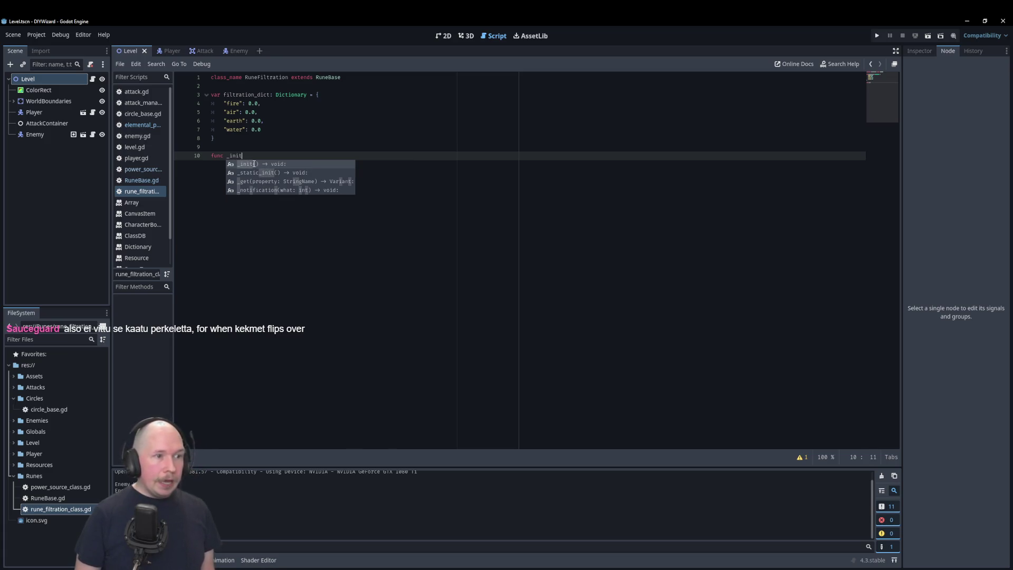
{"action": "key", "text": "Return"}
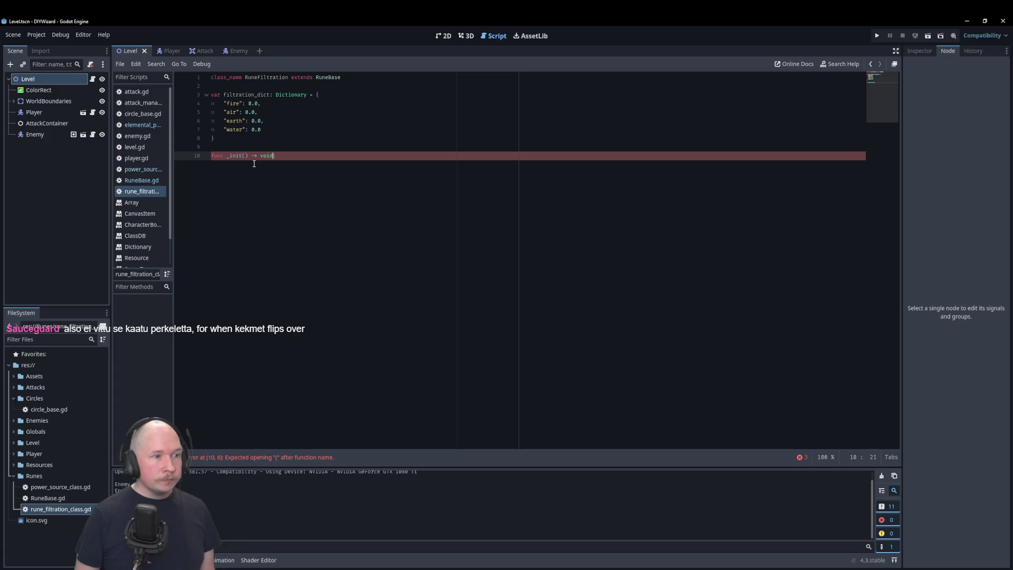
{"action": "key", "text": "Left"}
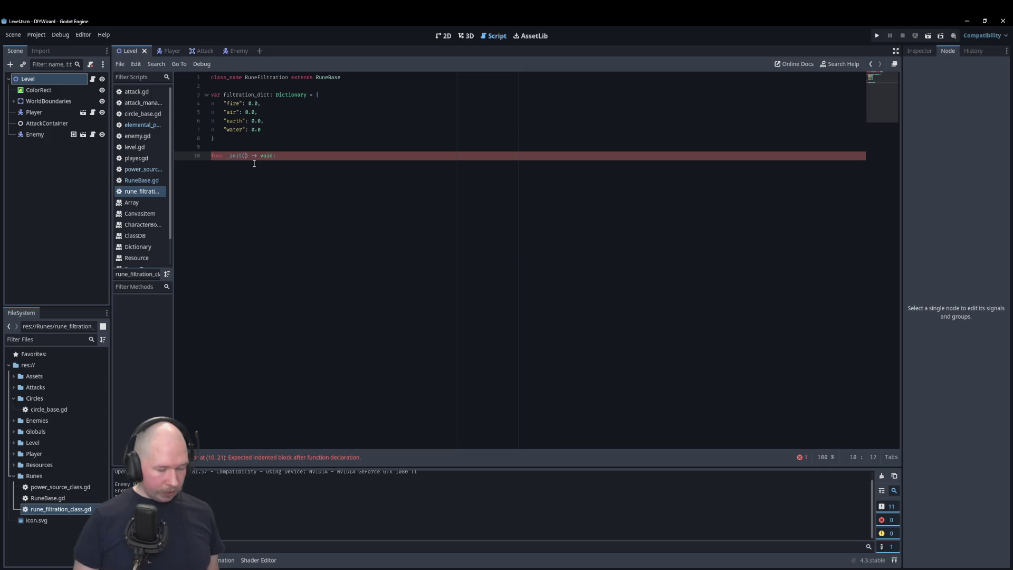
Give _init a to_filter: String = "None" parameter and begin the body checking to_filter not in filtration_dict
{"action": "type", "text": "to_"}
{"action": "type", "text": "filter"}
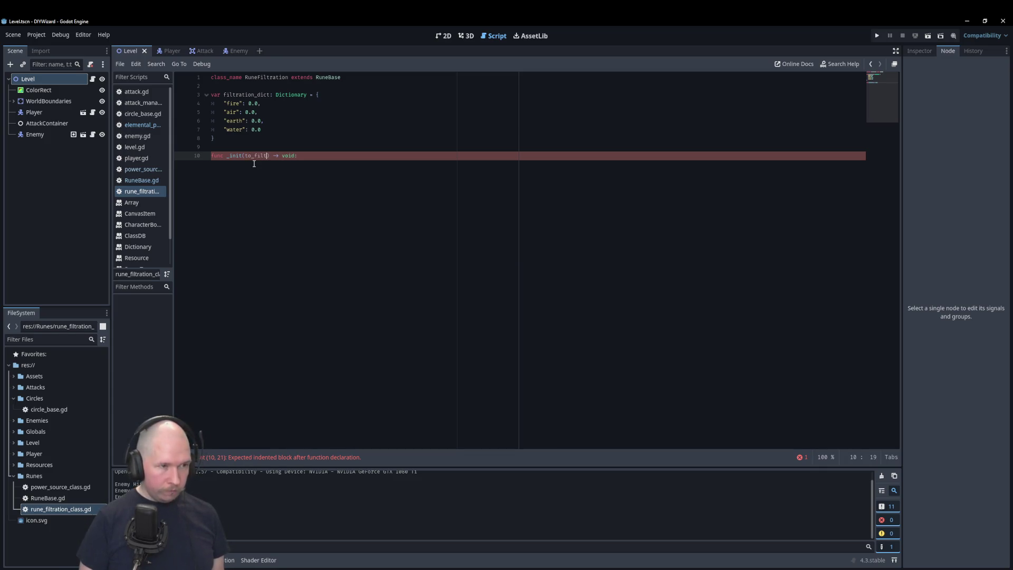
{"action": "type", "text": ": String"}
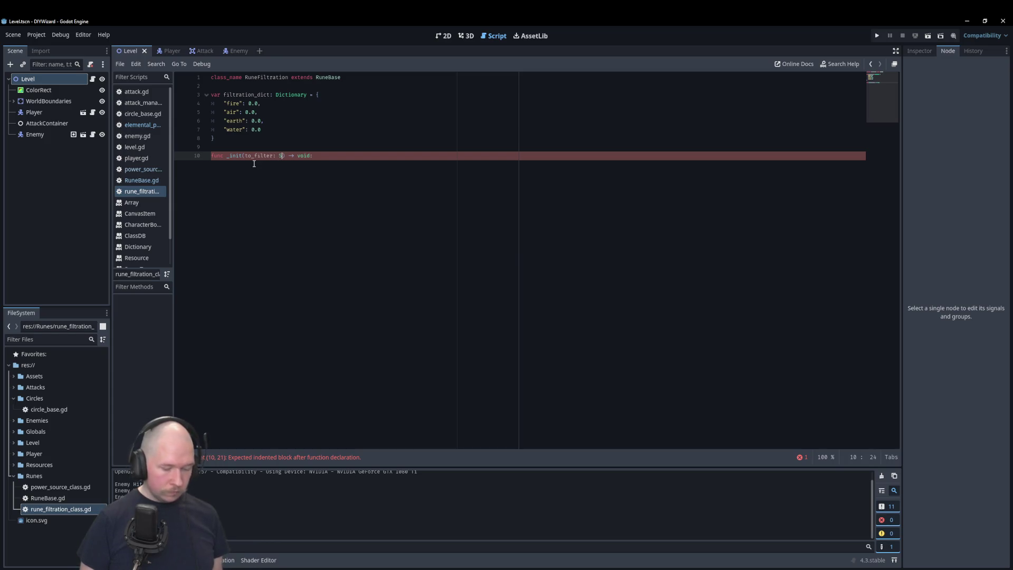
{"action": "type", "text": ")"}
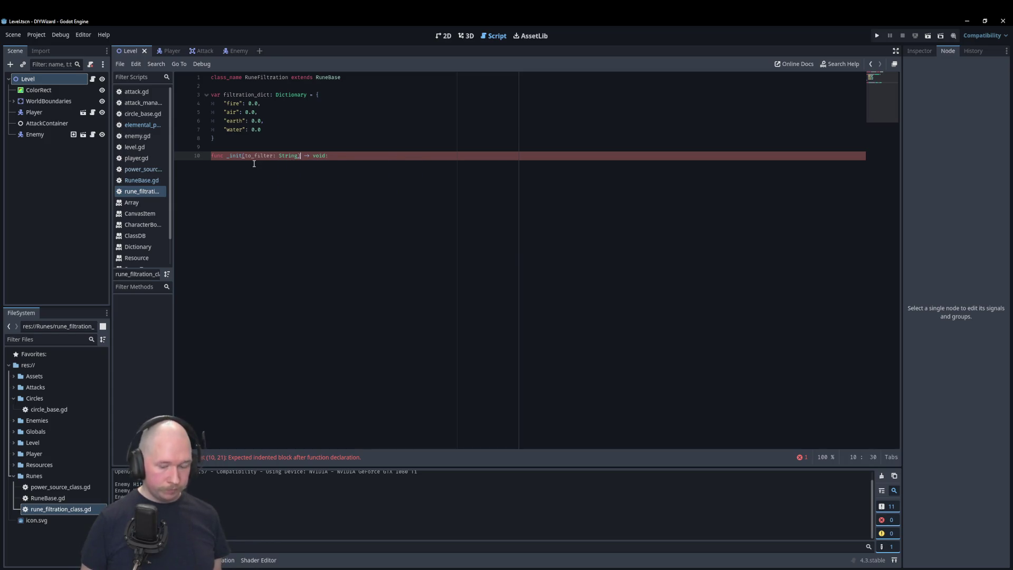
{"action": "key", "text": "Return"}
{"action": "key", "text": "Up"}
{"action": "key", "text": "Right"}
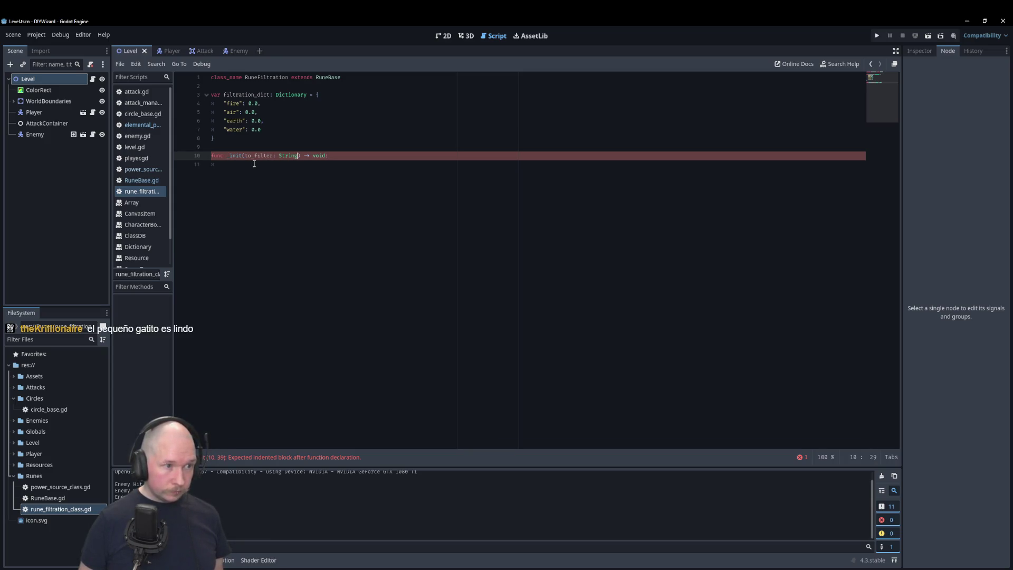
{"action": "type", "text": "= \""}
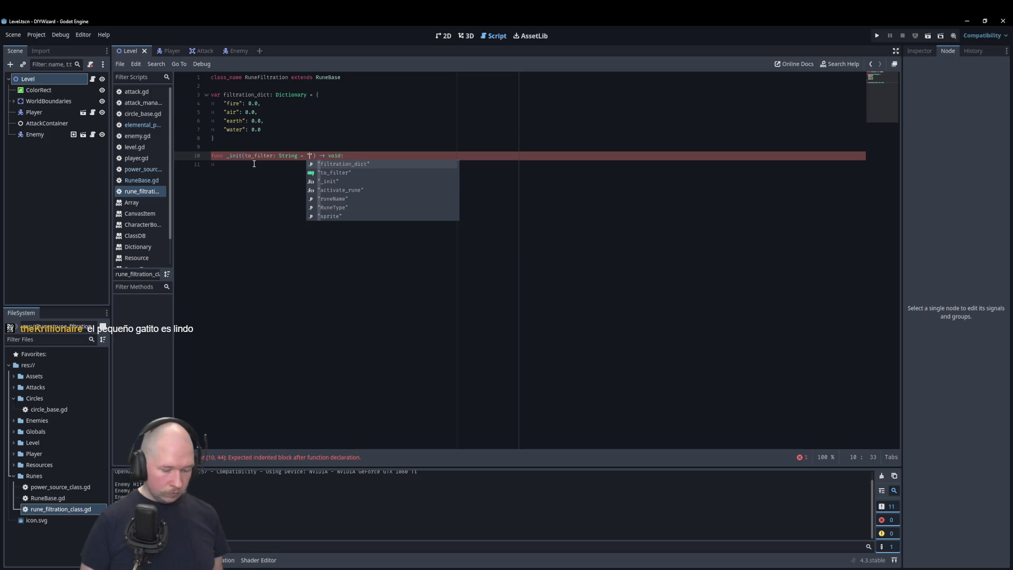
{"action": "type", "text": "None"}
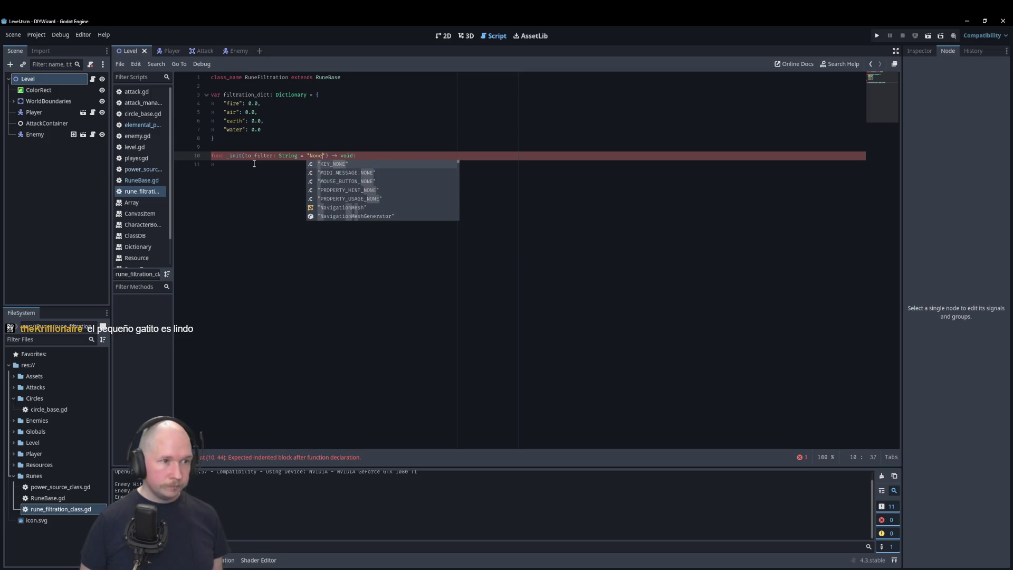
{"action": "key", "text": "End"}
{"action": "key", "text": "Return"}
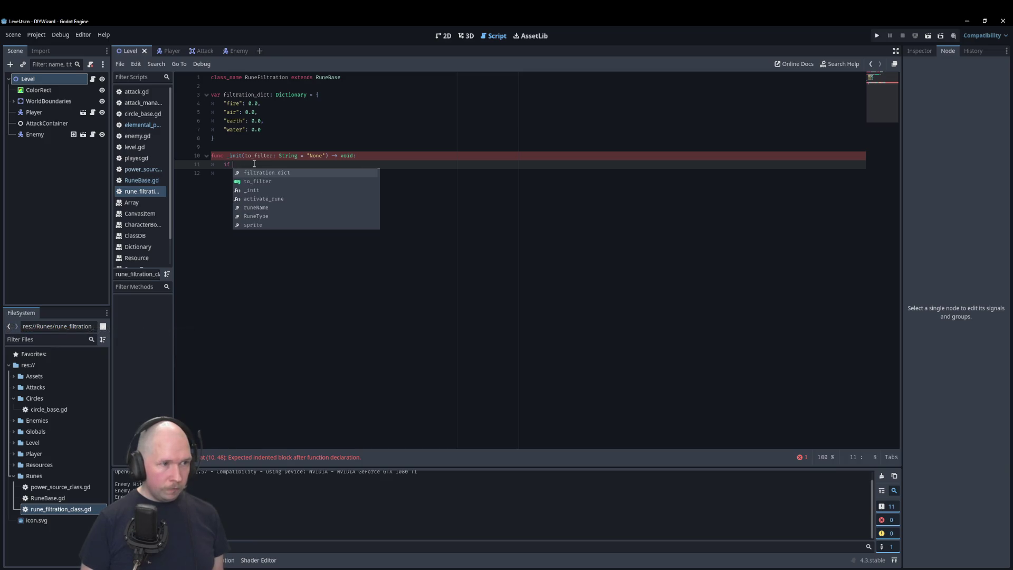
{"action": "type", "text": "to"}
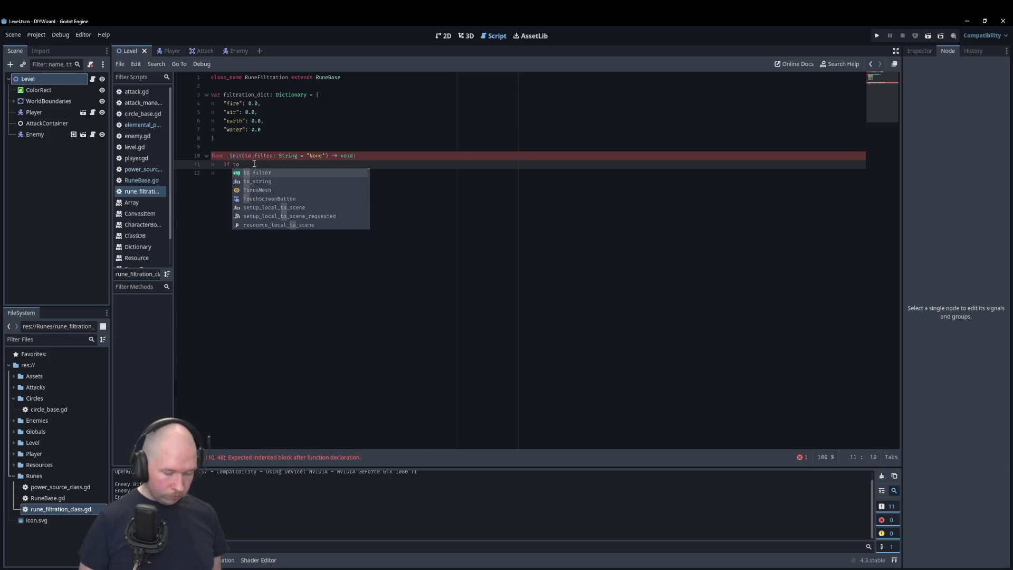
{"action": "type", "text": "_filter not in "}
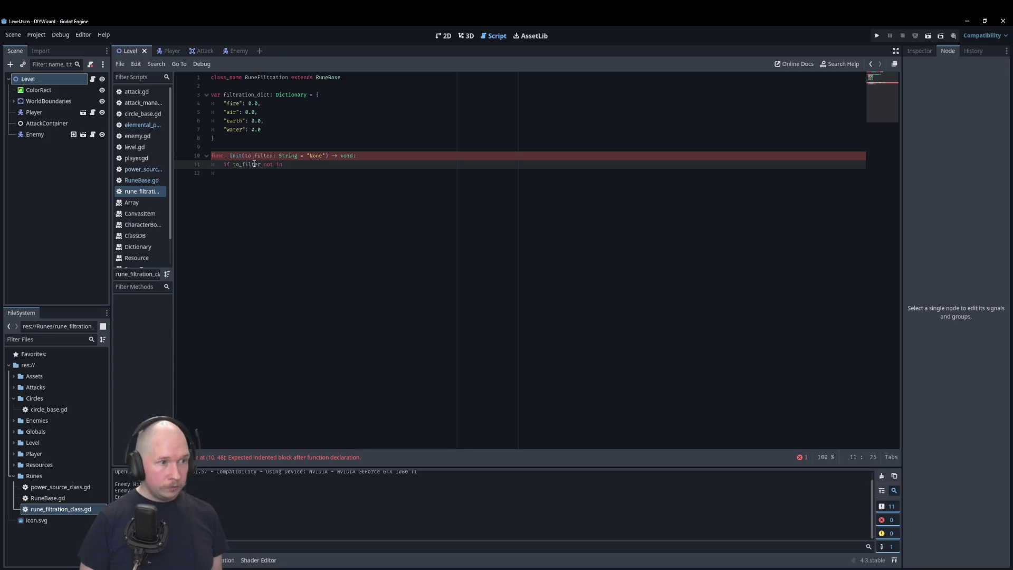
{"action": "type", "text": "filtration_dict:"}
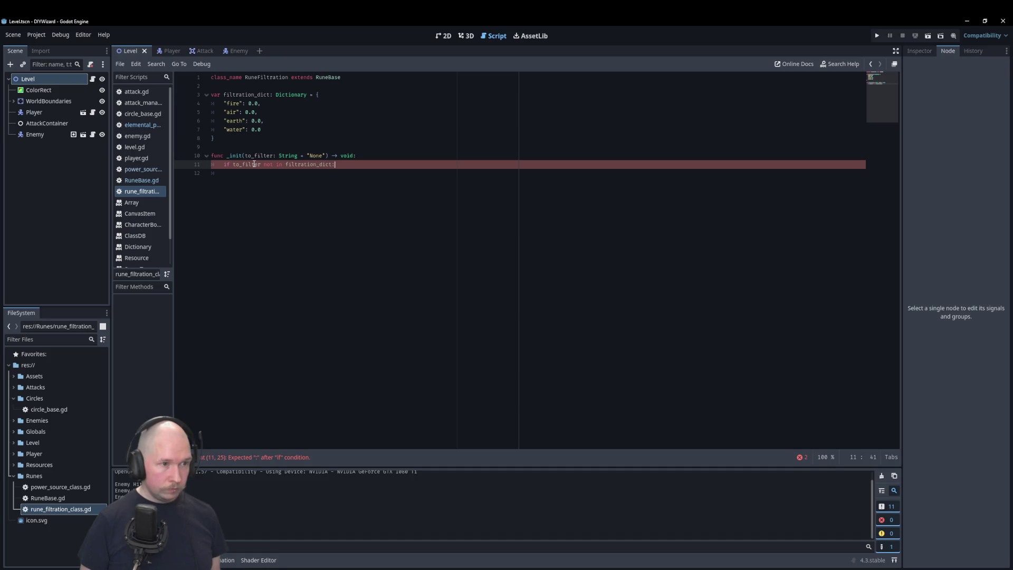
Inside the if, print "INVALID FILTRATION STRING IN RUNE"
{"action": "key", "text": "Return"}
{"action": "type", "text": "rint"}
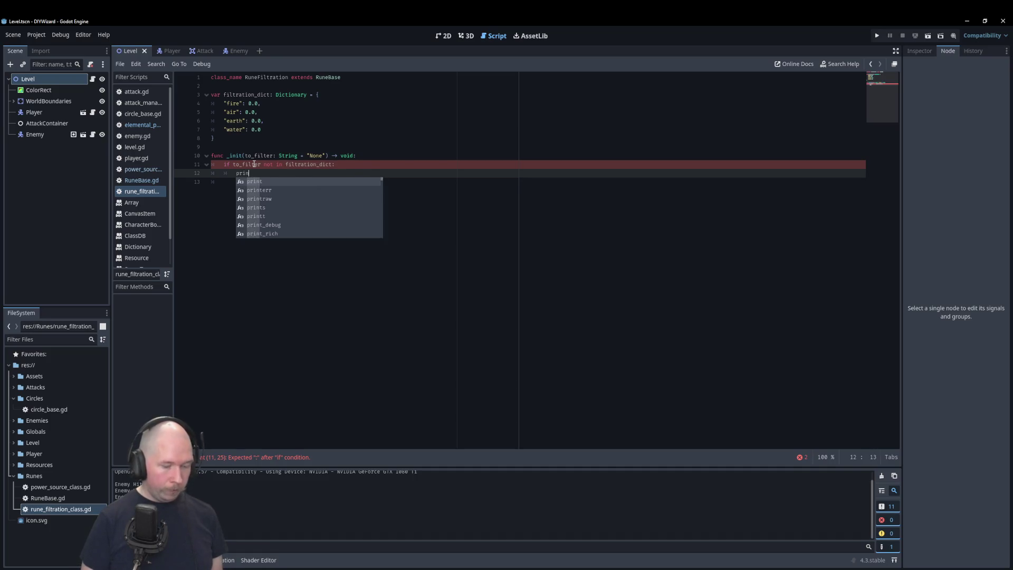
{"action": "key", "text": "Return"}
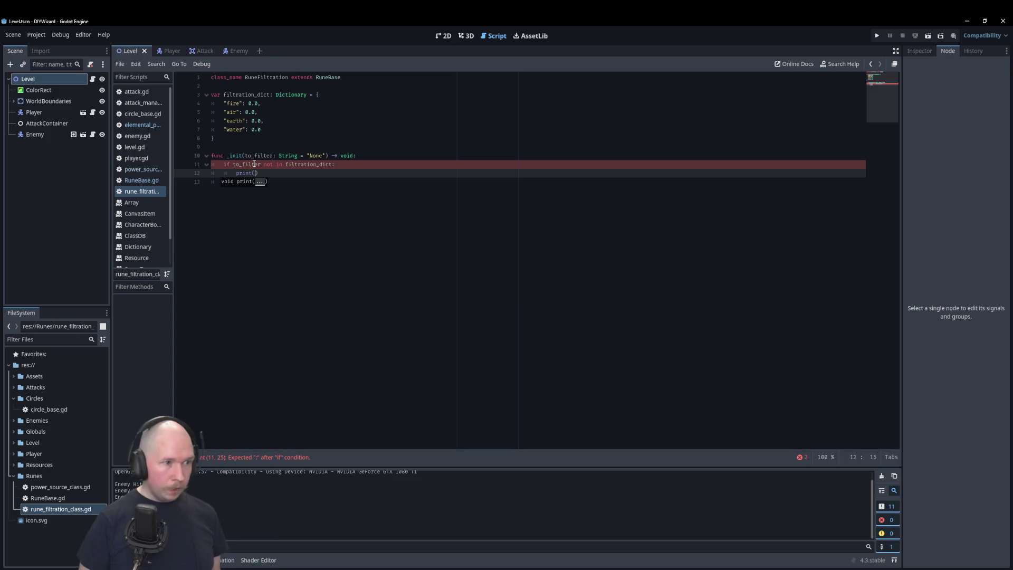
{"action": "type", "text": "\"INV"}
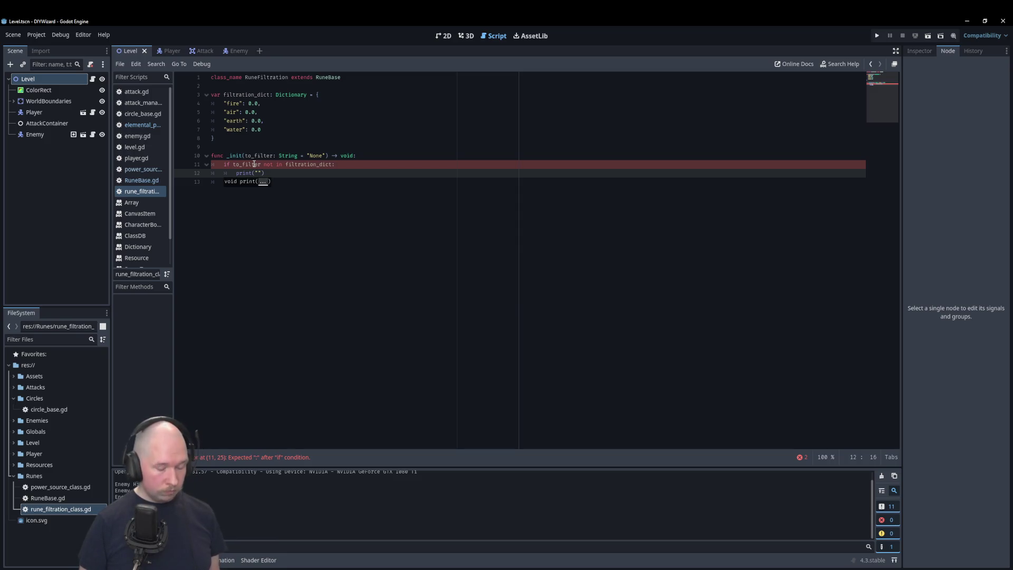
{"action": "type", "text": "ALID FILT"}
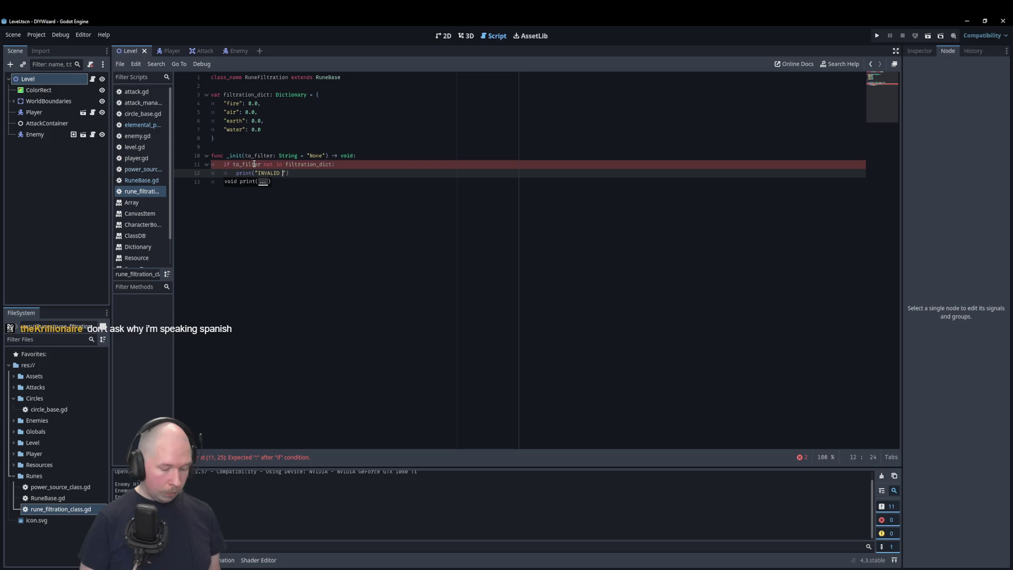
{"action": "type", "text": "RATIN"}
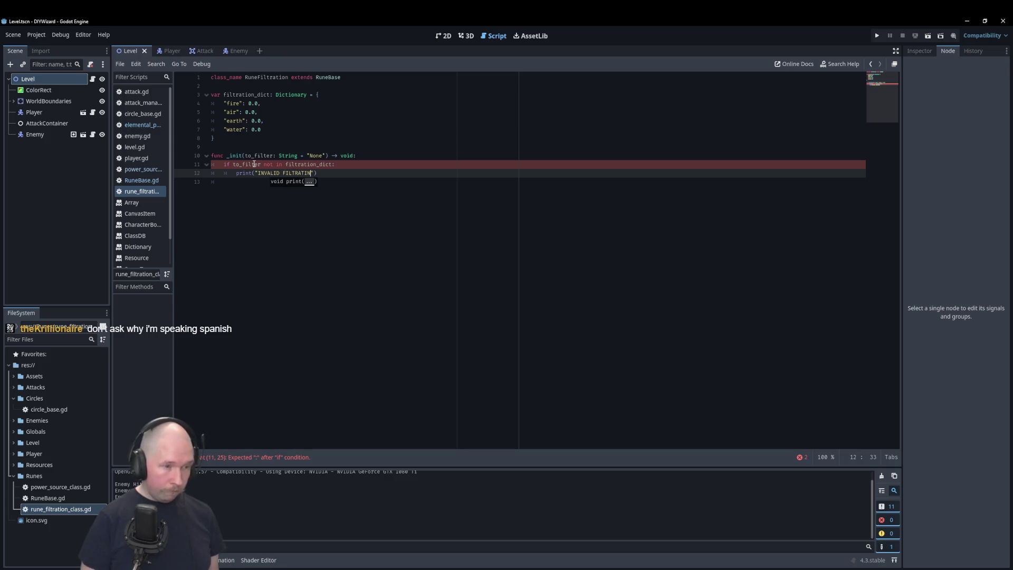
{"action": "key", "text": "BackSpace"}
{"action": "type", "text": "ON R"}
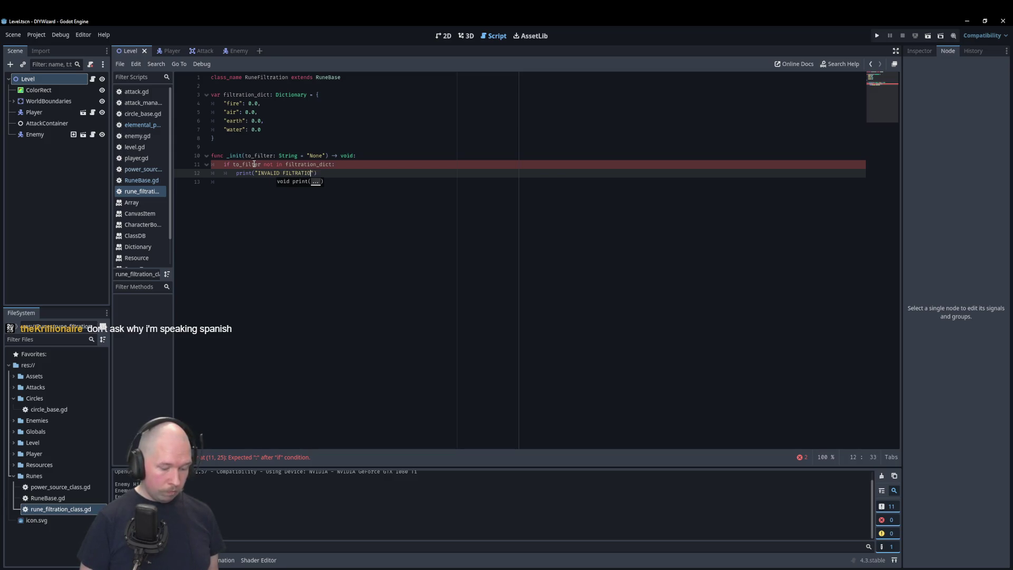
{"action": "type", "text": "UNE"}
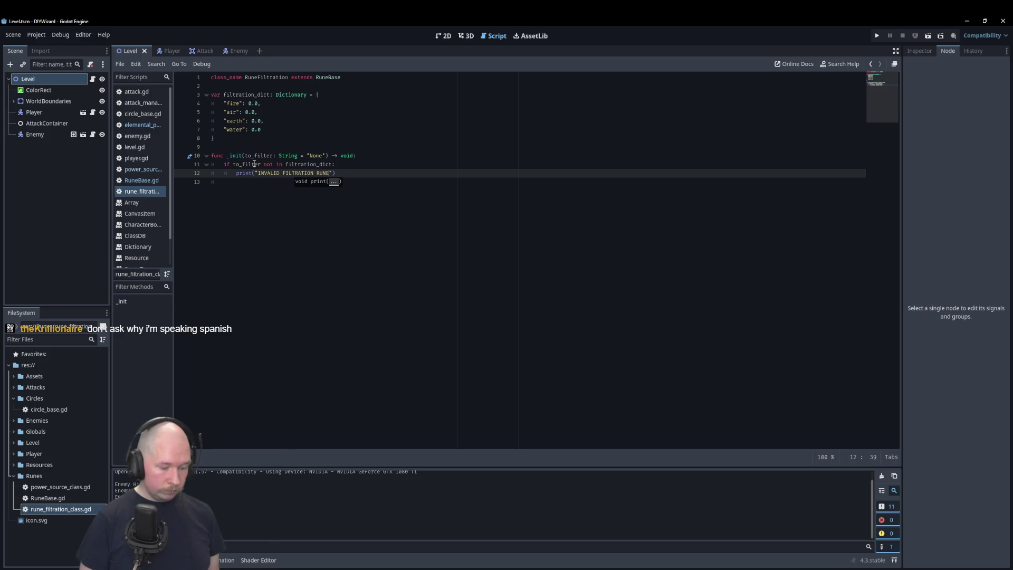
{"action": "key", "text": "BackSpace"}
{"action": "key", "text": "BackSpace"}
{"action": "key", "text": "BackSpace"}
{"action": "type", "text": "STR"}
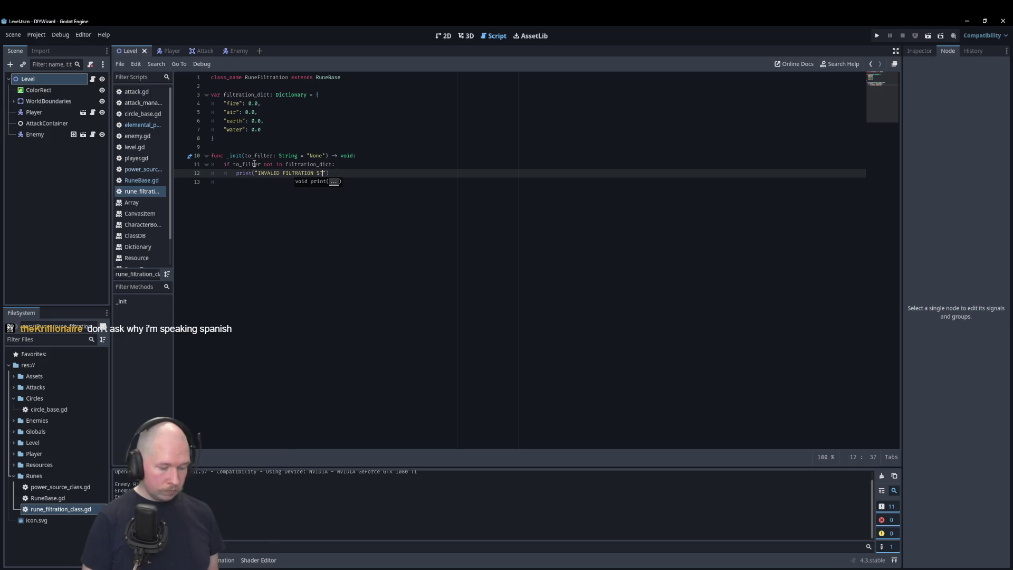
{"action": "type", "text": "ING IN R"}
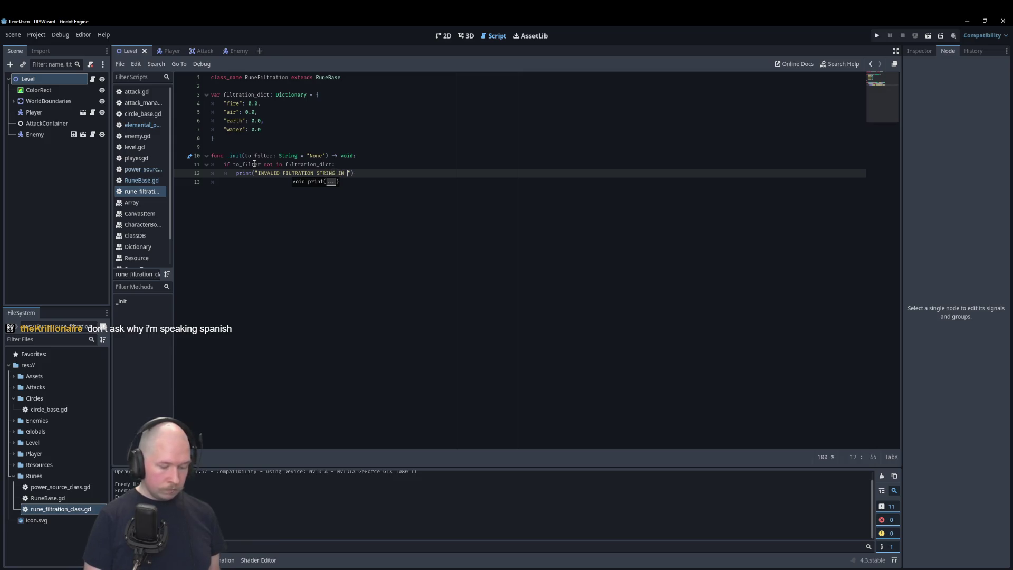
{"action": "type", "text": "UNE"}
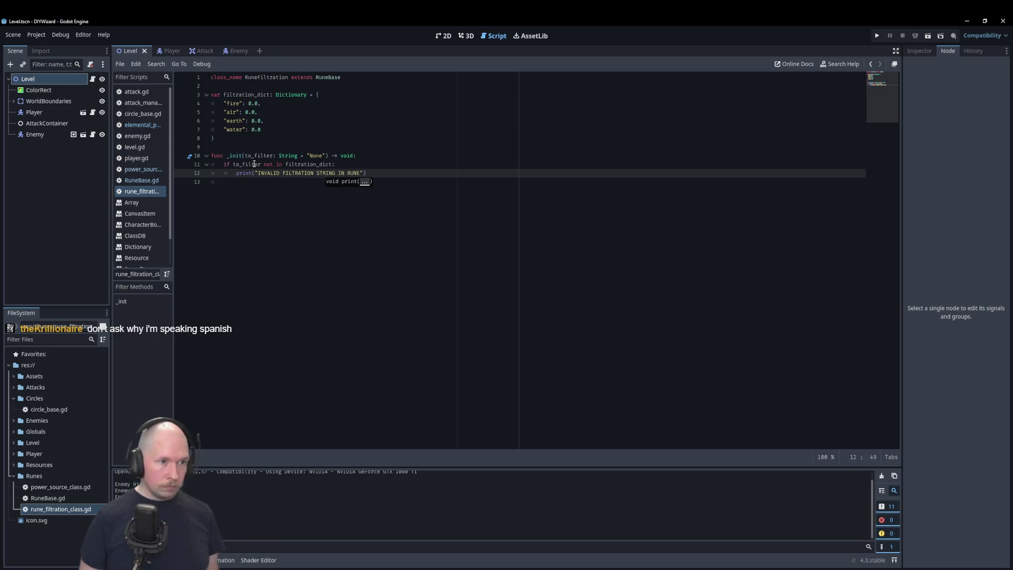
{"action": "key", "text": "End"}
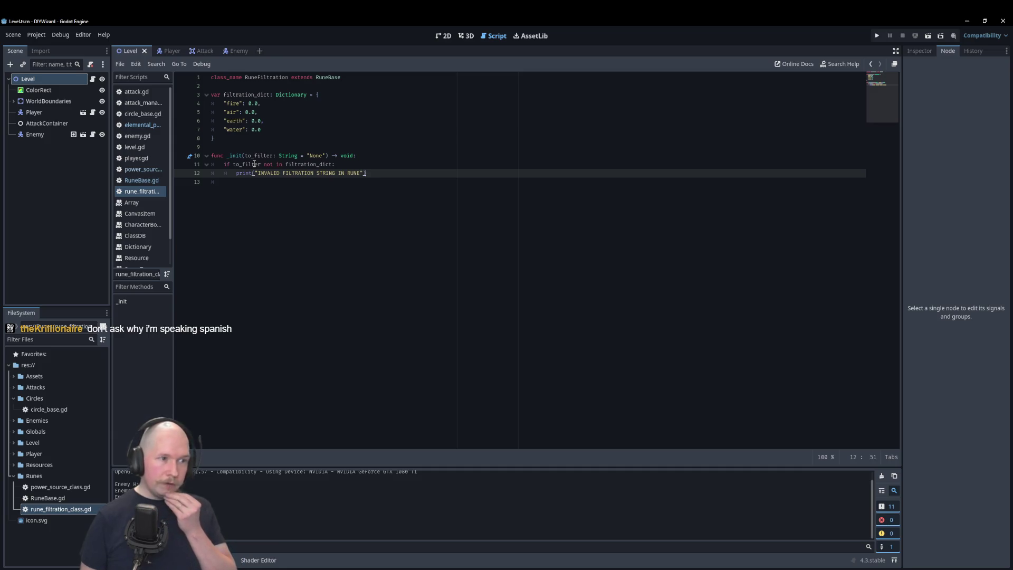
Add an else: branch after the print, dropping the briefly typed return
{"action": "key", "text": "Return"}
{"action": "key", "text": "BackSpace"}
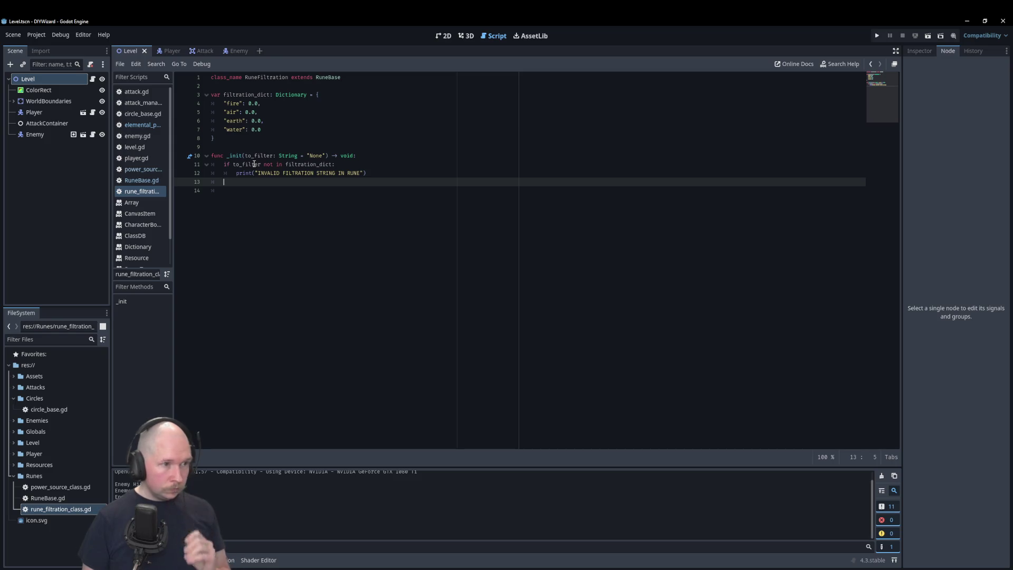
{"action": "type", "text": "return"}
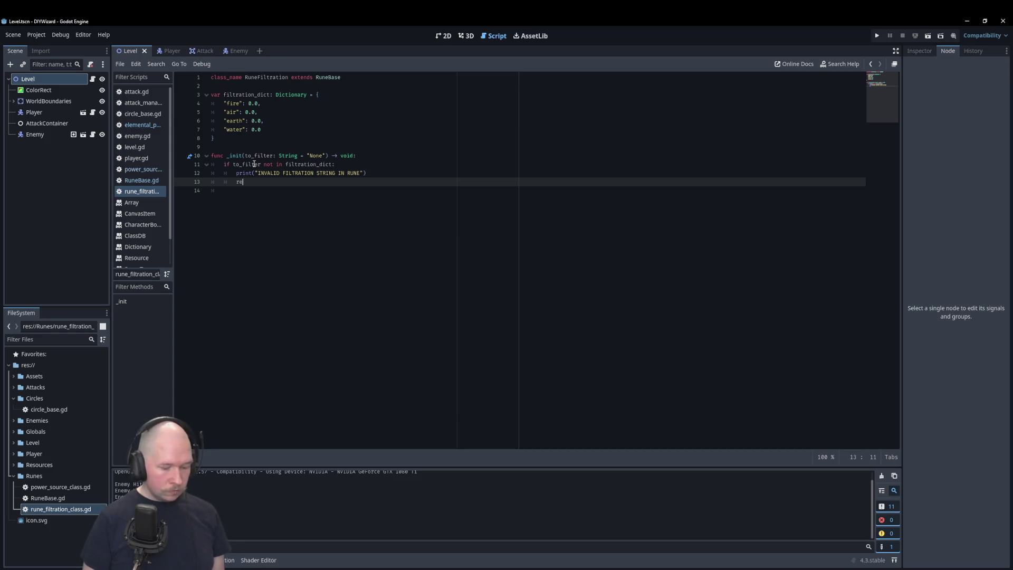
{"action": "key", "text": "Return"}
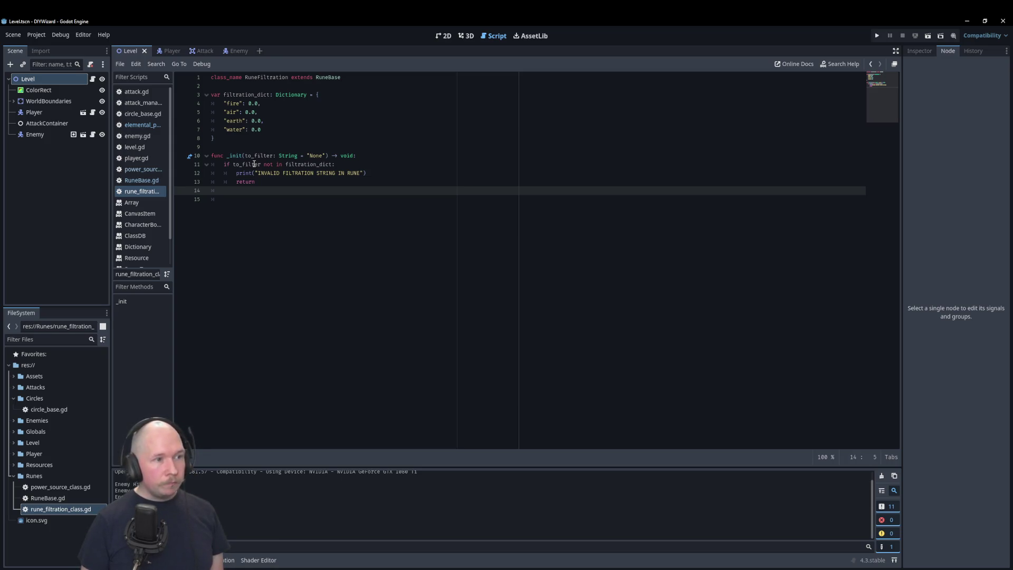
{"action": "key", "text": "BackSpace"}
{"action": "key", "text": "BackSpace"}
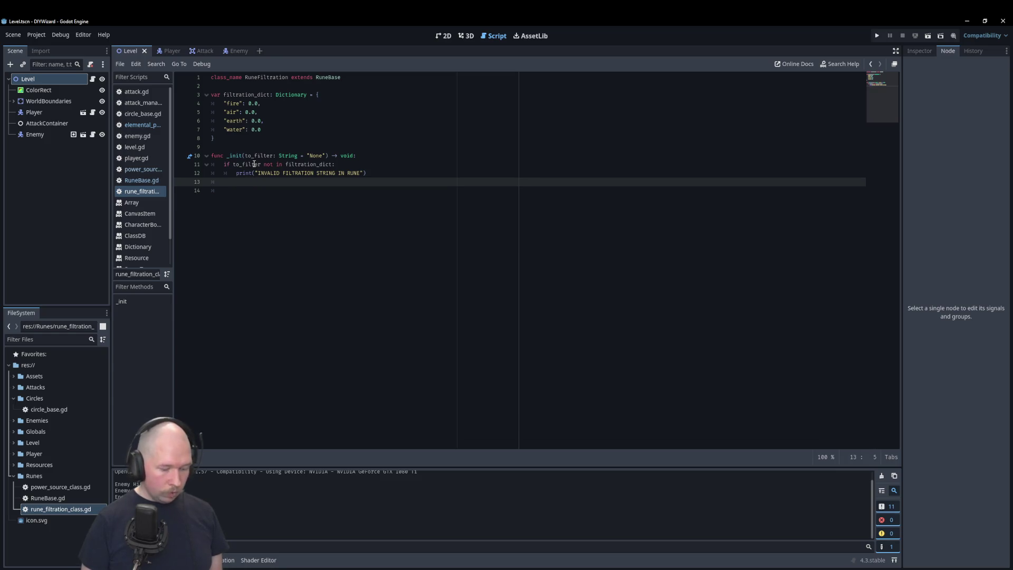
{"action": "type", "text": "else:"}
{"action": "key", "text": "Return"}
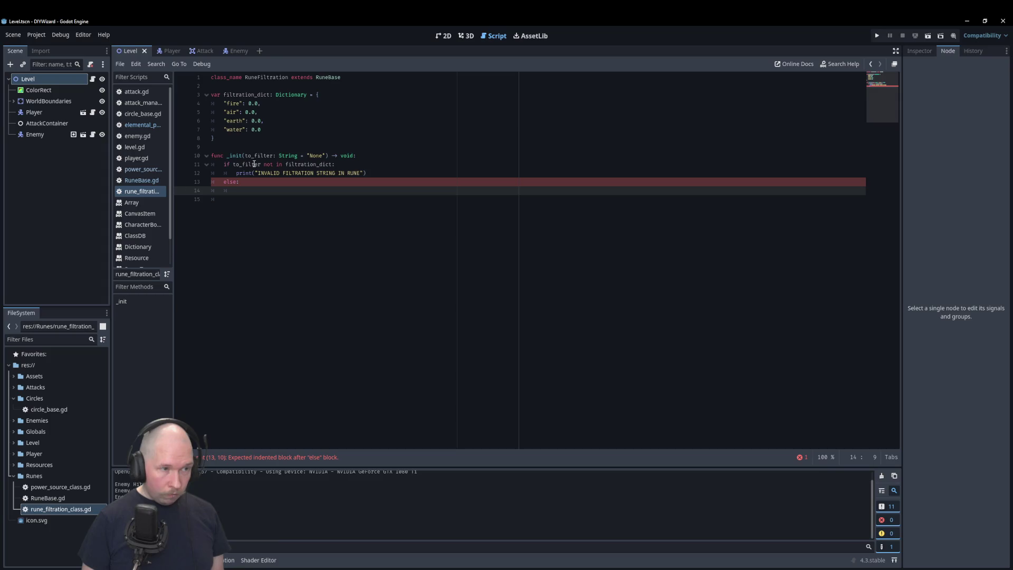
Under else, assign filtration_dict[to_filter] = 1.0
{"action": "type", "text": "filtration"}
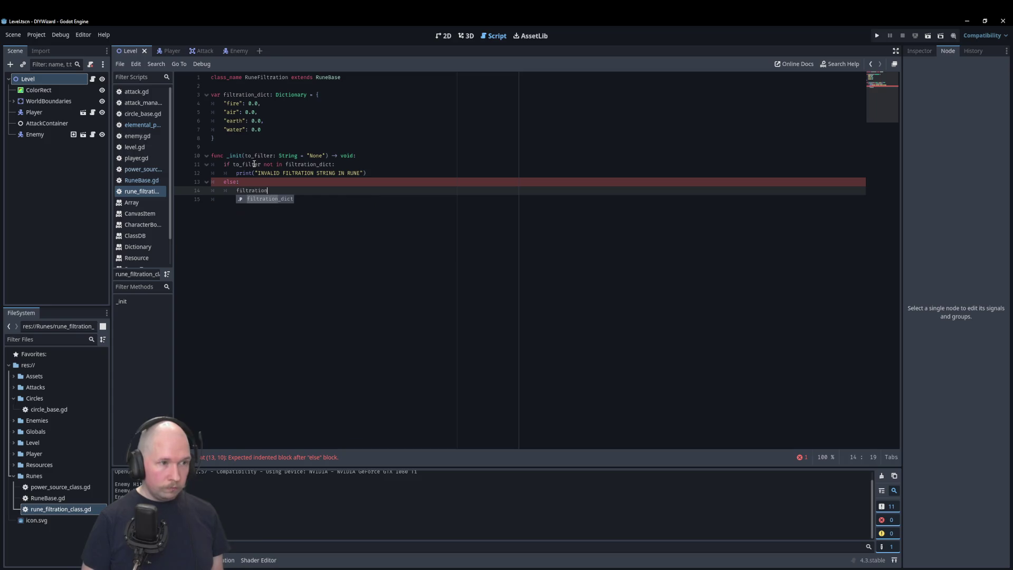
{"action": "key", "text": "Return"}
{"action": "type", "text": "["}
{"action": "type", "text": "to"}
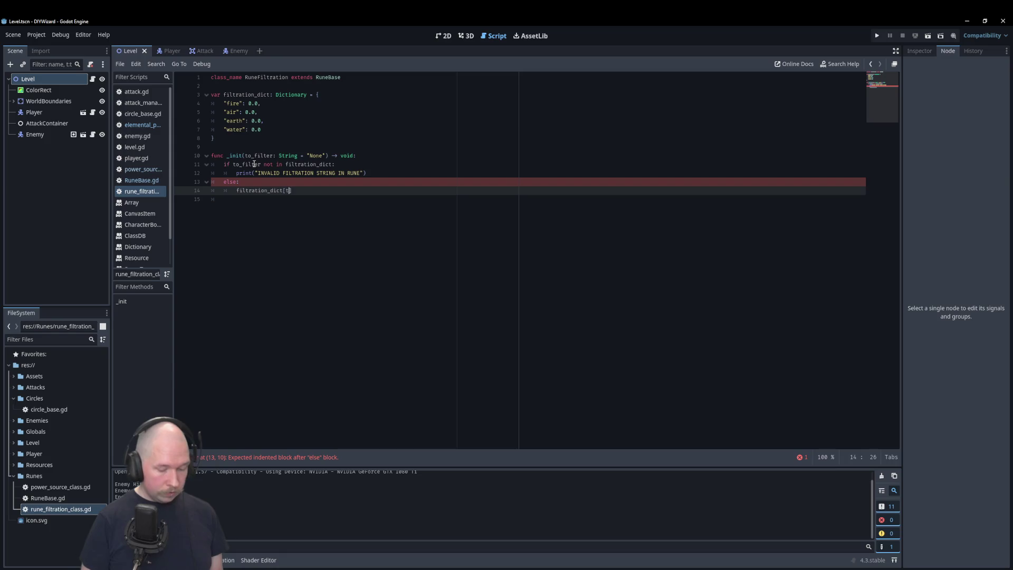
{"action": "type", "text": "_"}
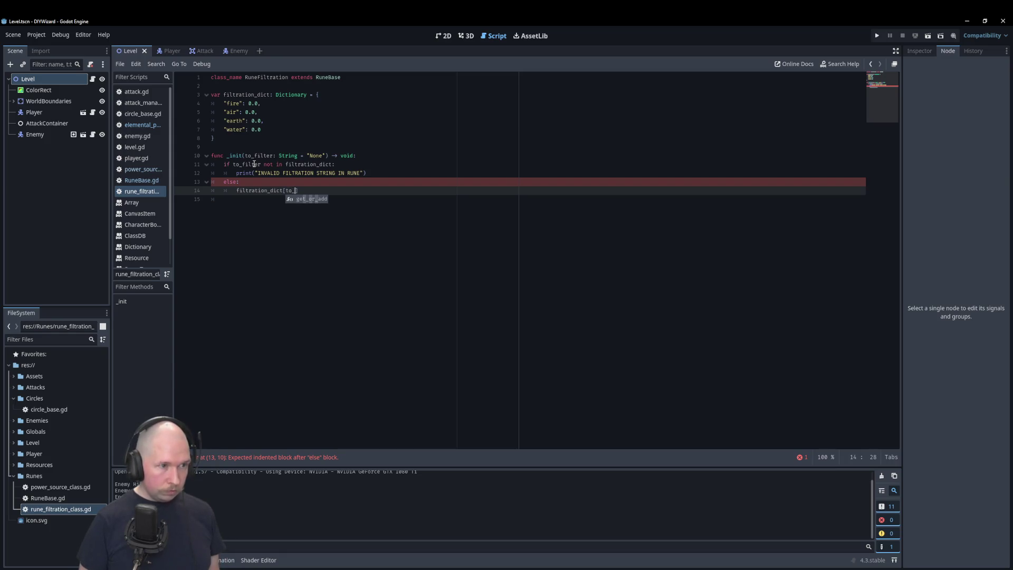
{"action": "type", "text": "filter]"}
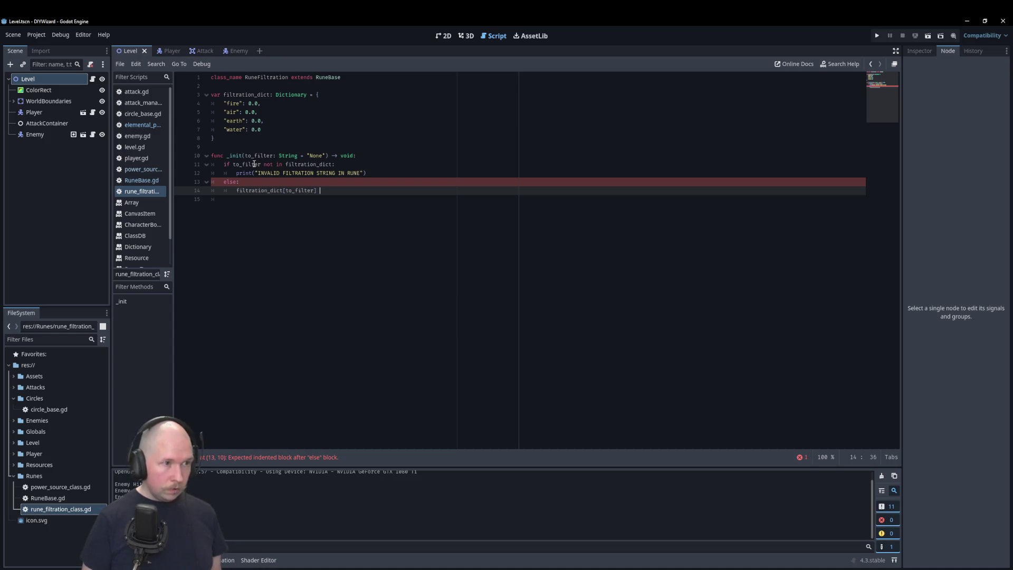
{"action": "type", "text": " = "}
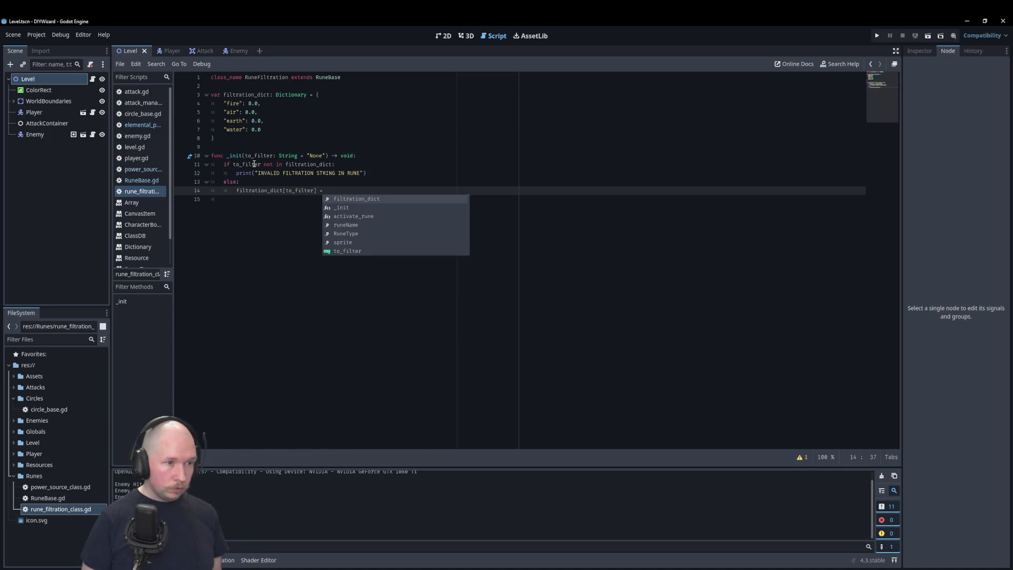
{"action": "type", "text": "1.0"}
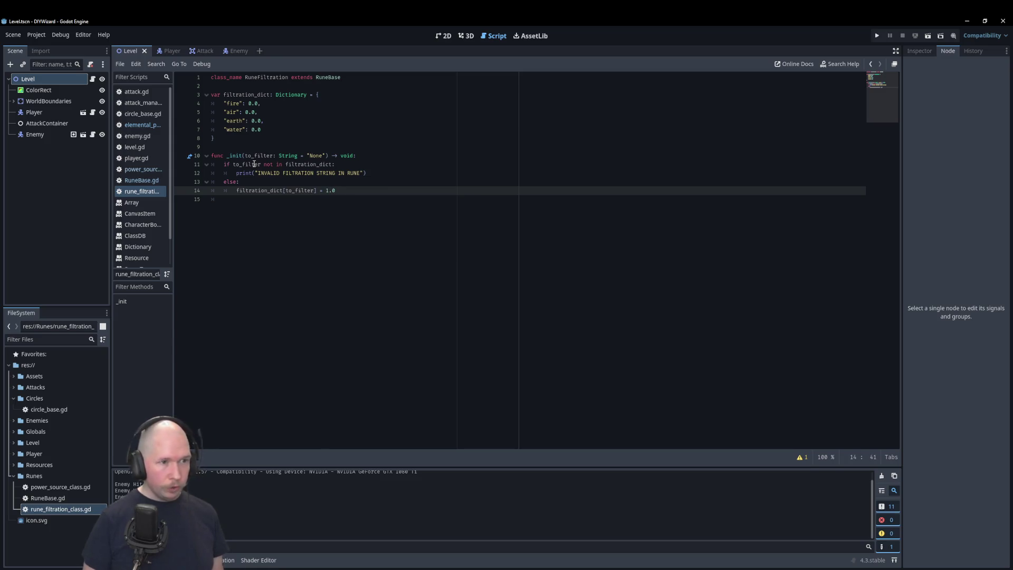
{"action": "key", "text": "Return"}
{"action": "key", "text": "BackSpace"}
{"action": "key", "text": "BackSpace"}
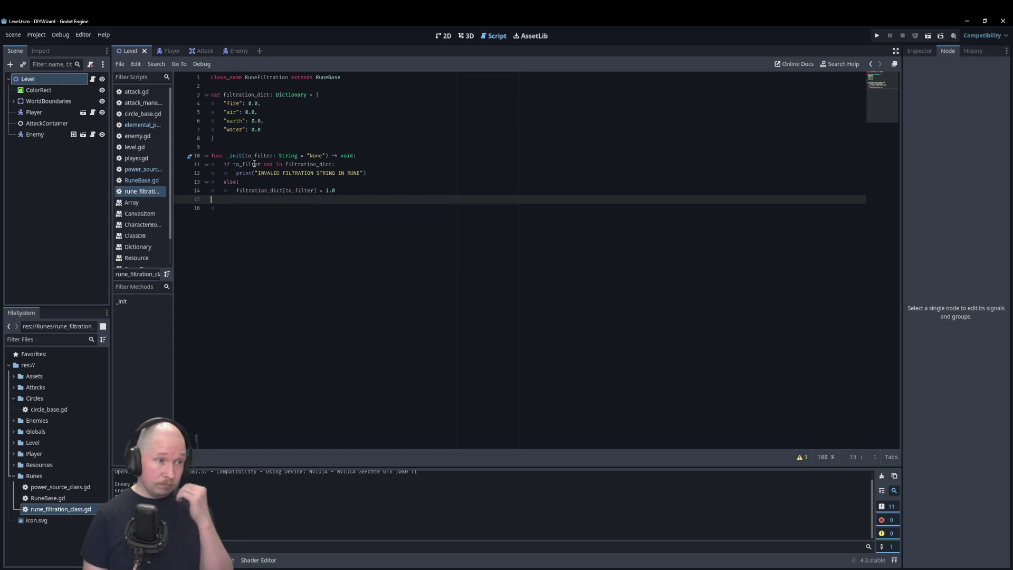
{"action": "key", "text": "Down"}
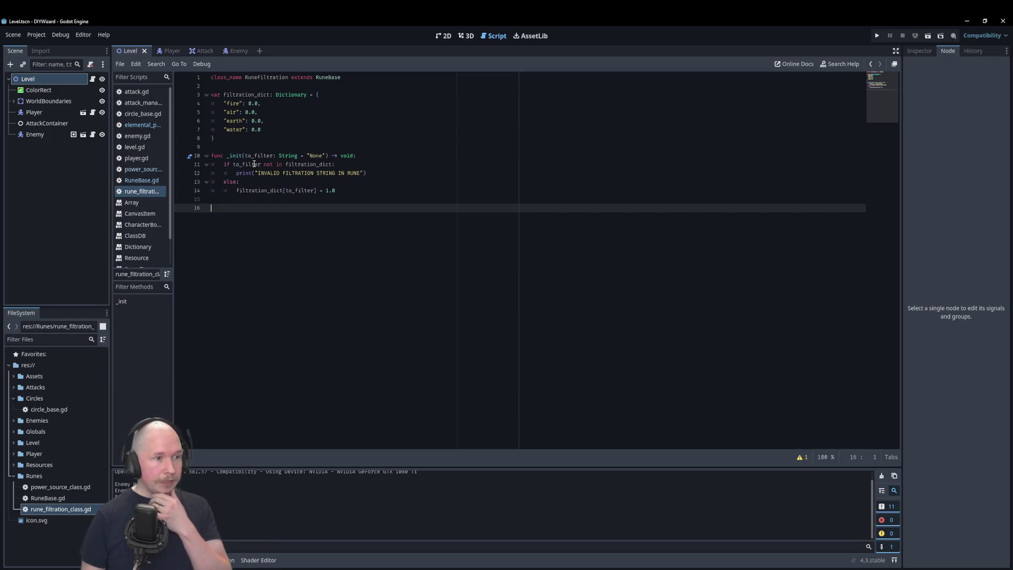
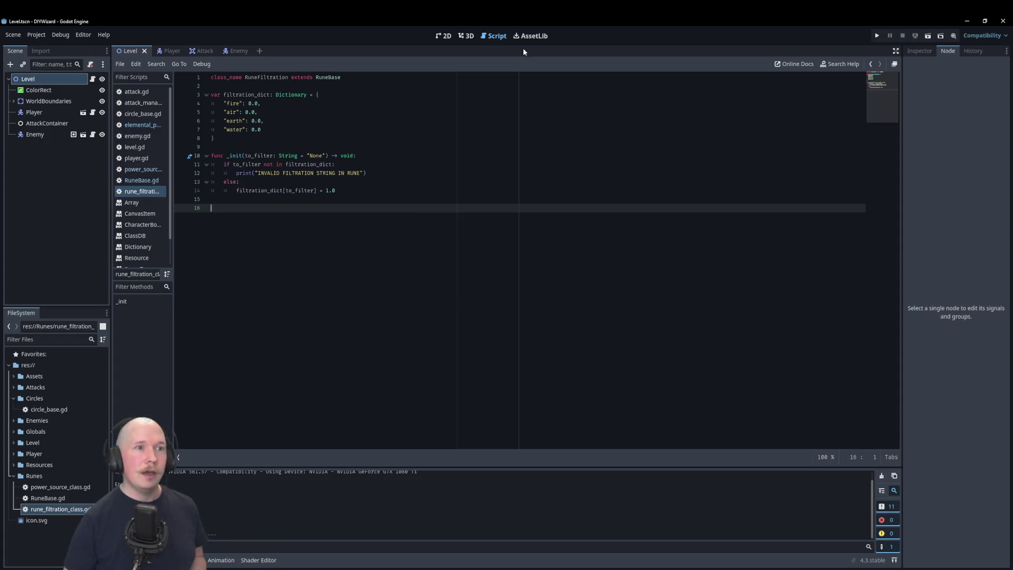
Run the Level scene with F6, move and fire projectiles using WASD, then close the game window
{"action": "left_click", "coordinate": [444, 36]}
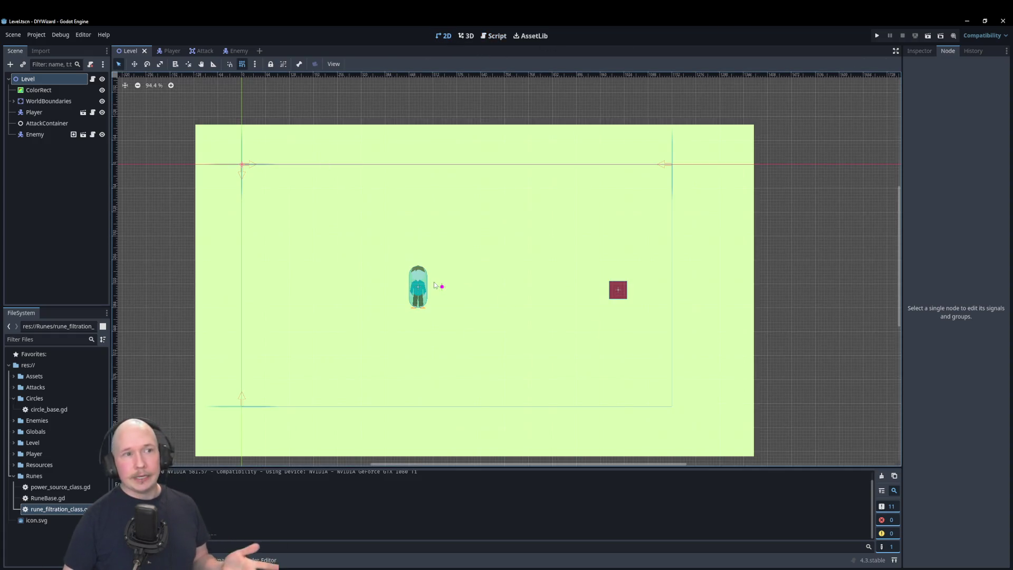
{"action": "key", "text": "F6"}
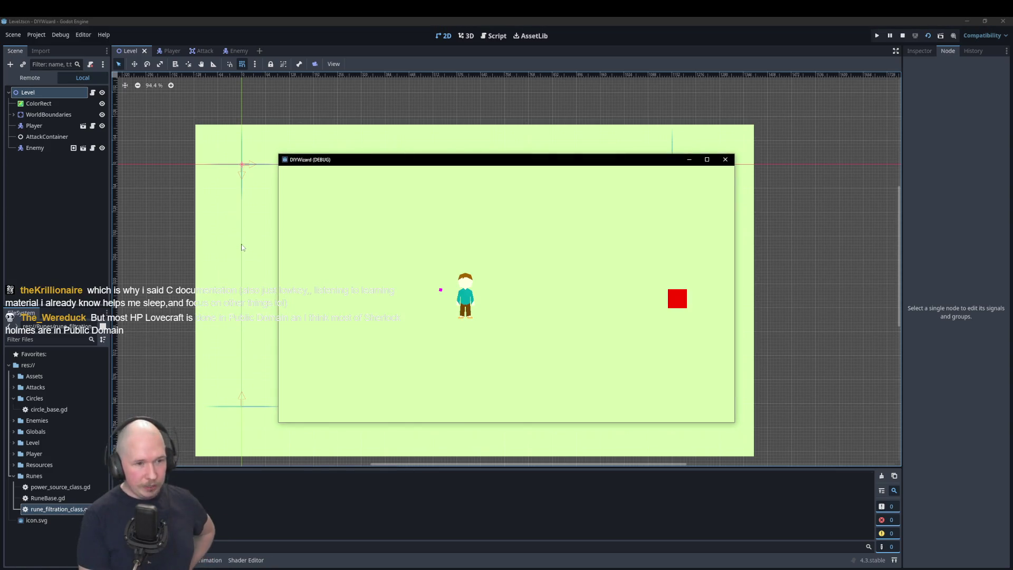
{"action": "key", "text": "a"}
{"action": "key", "text": "s"}
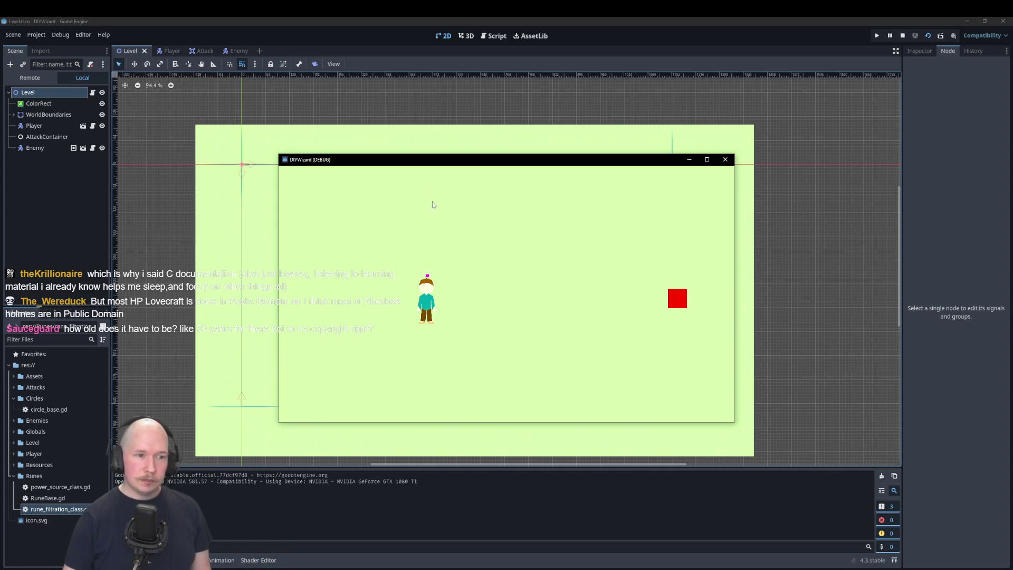
{"action": "key", "text": "d"}
{"action": "key", "text": "w"}
{"action": "key", "text": "d"}
{"action": "key", "text": "d"}
{"action": "key", "text": "w"}
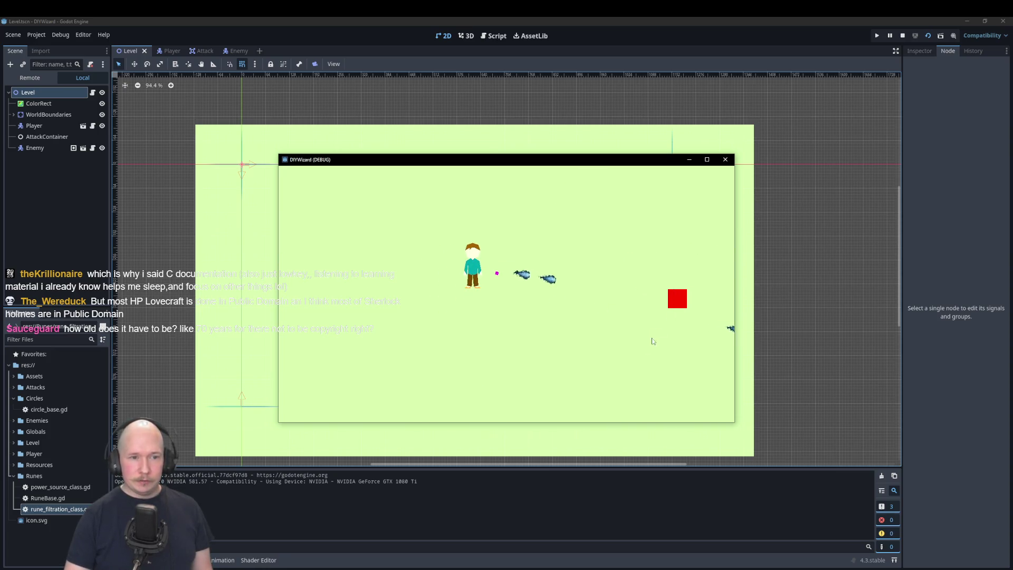
{"action": "key", "text": "a"}
{"action": "key", "text": "s"}
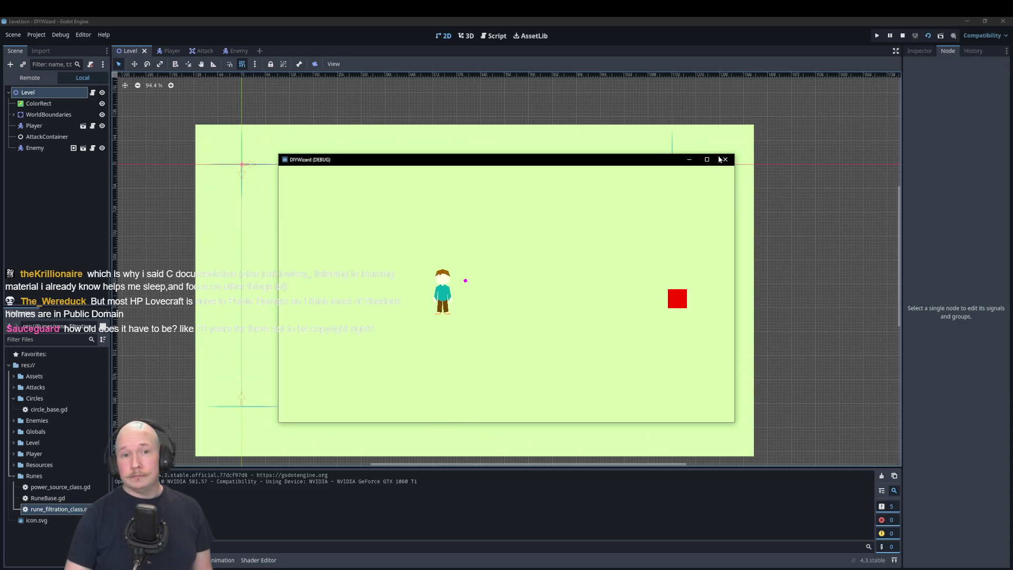
{"action": "left_click", "coordinate": [725, 160]}
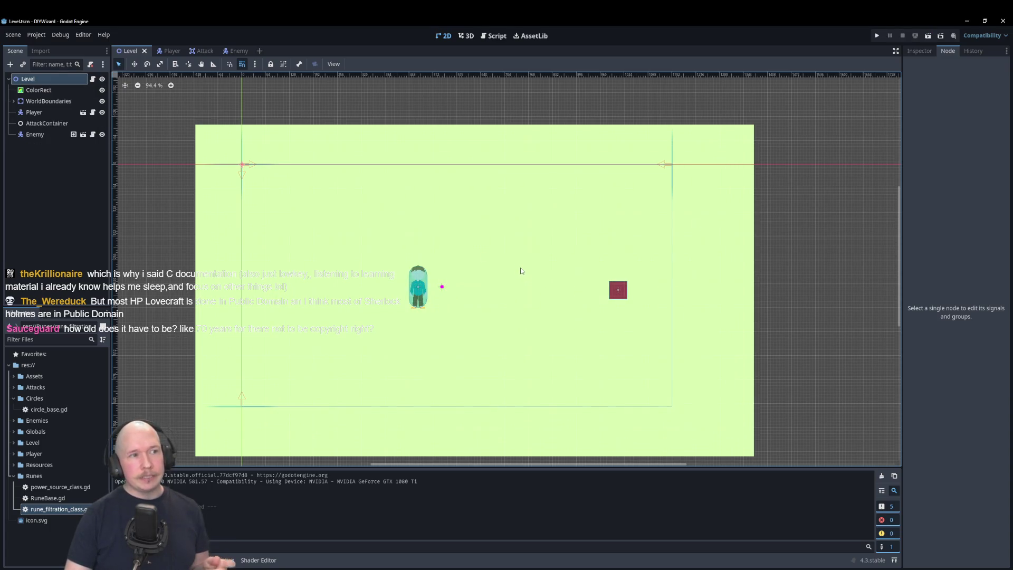
Open the Player scene showing its node tree, then switch over to the Krita design notes
{"action": "left_click", "coordinate": [168, 51]}
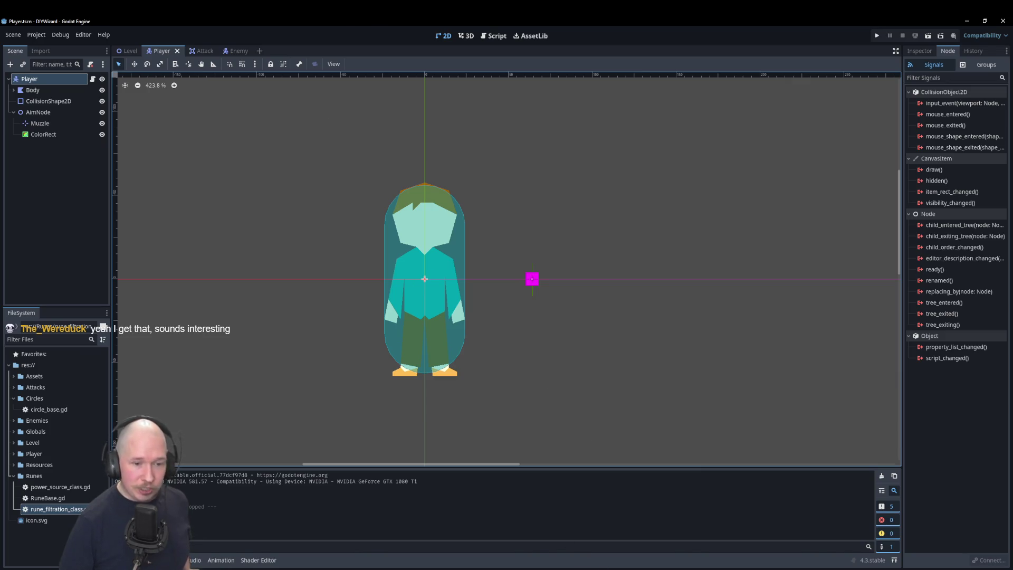
{"action": "key", "text": "alt+Tab"}
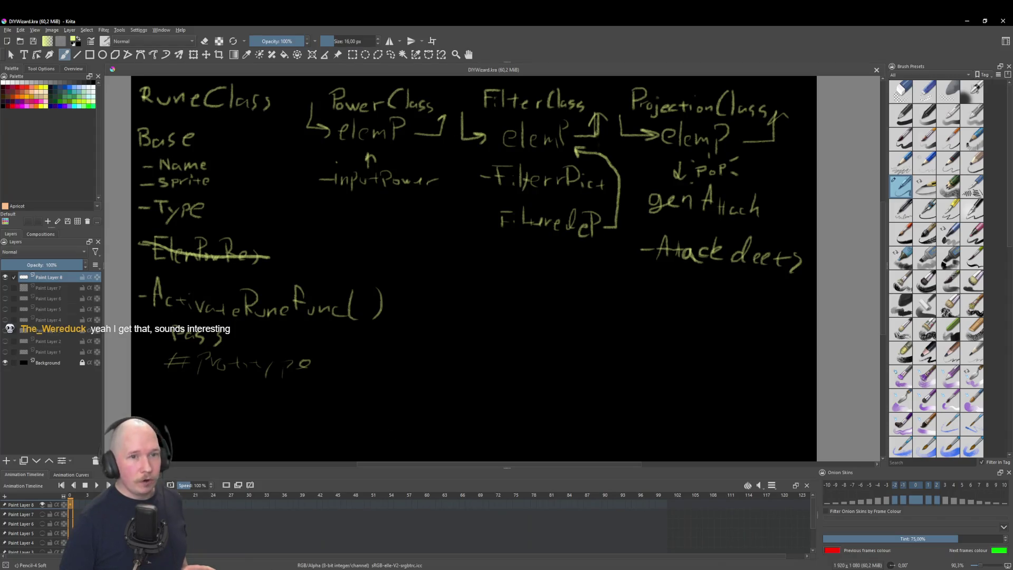
Hide Paint Layer 8 and show Paint Layer 2 with the Power, Filter and Projection notes
{"action": "left_click", "coordinate": [4, 278]}
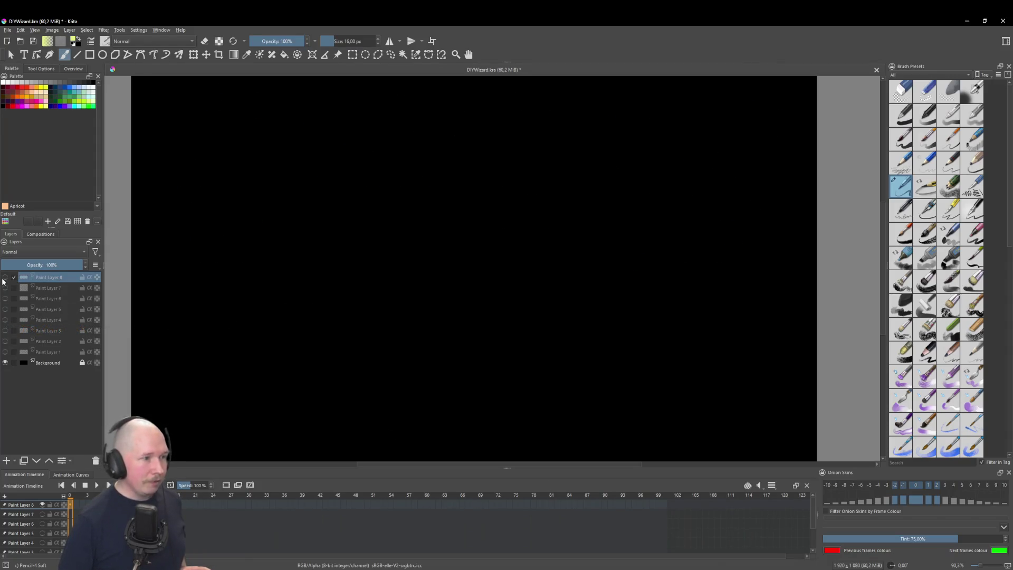
{"action": "left_click", "coordinate": [5, 330]}
{"action": "left_click", "coordinate": [5, 331]}
{"action": "left_click", "coordinate": [5, 341]}
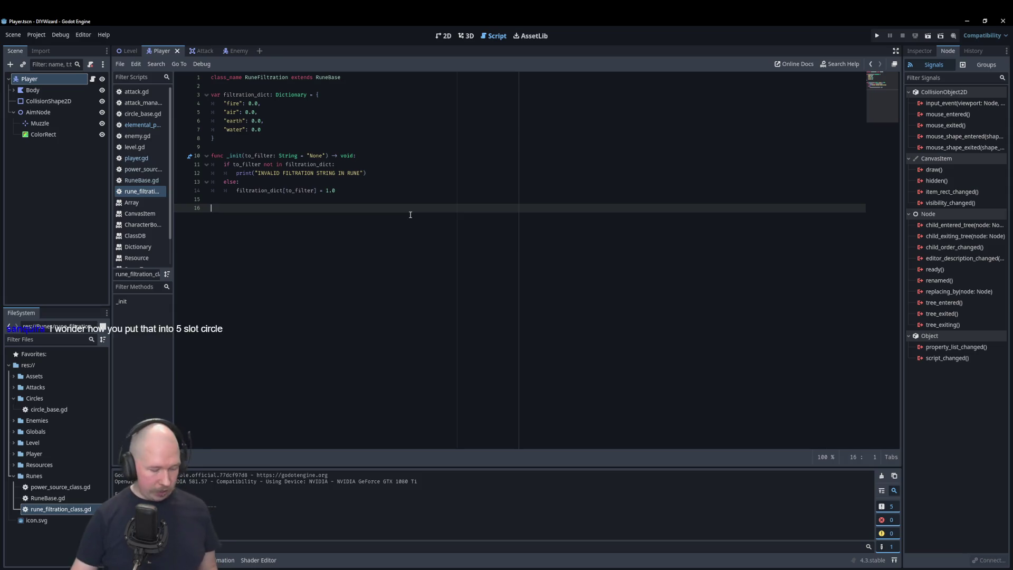
Paste RuneBase's activate_rune declaration into rune_filtration_class.gd, returning element_arr, with an empty body line
{"action": "left_click", "coordinate": [142, 180]}
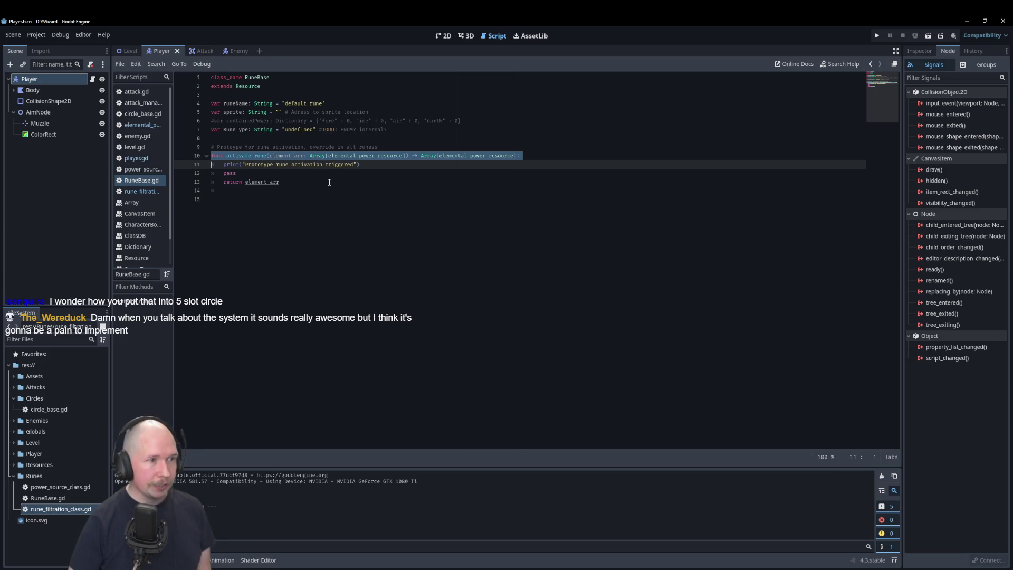
{"action": "left_click", "coordinate": [141, 191]}
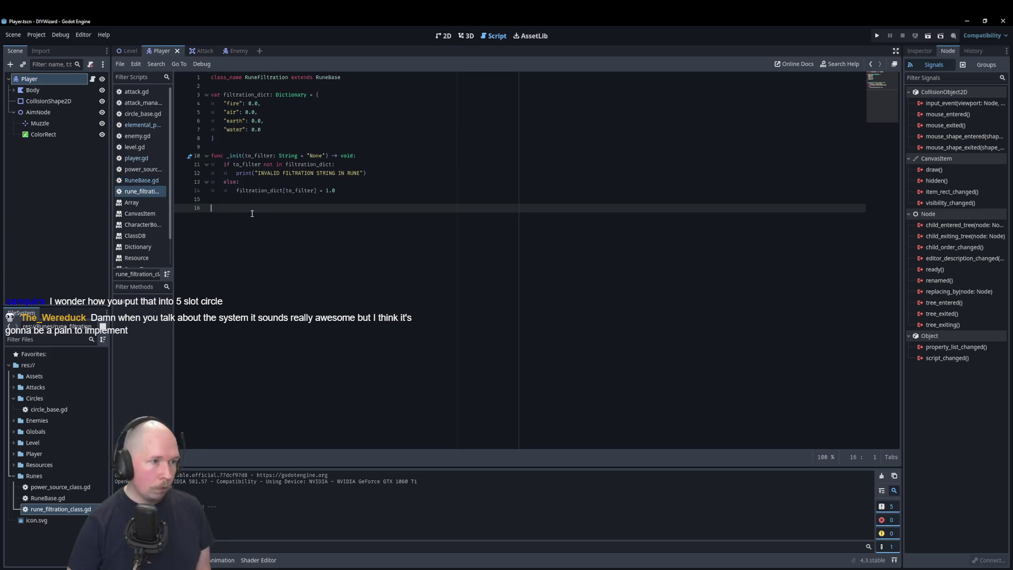
{"action": "type", "text": "func activate_rune(element_arr: Array[elemental_power_resource]) -> Array[elemental_power_resource]:"}
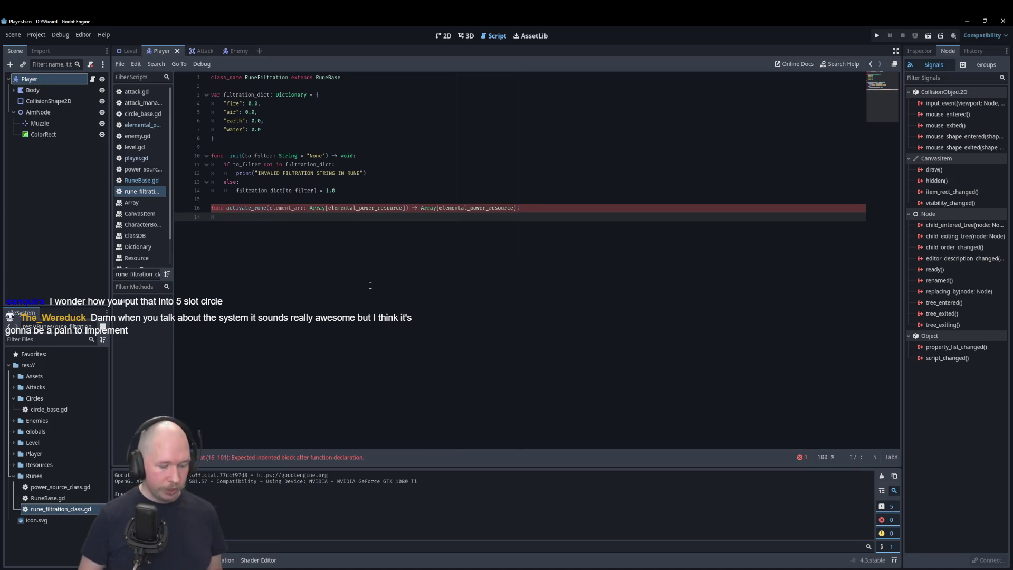
{"action": "type", "text": "rn "}
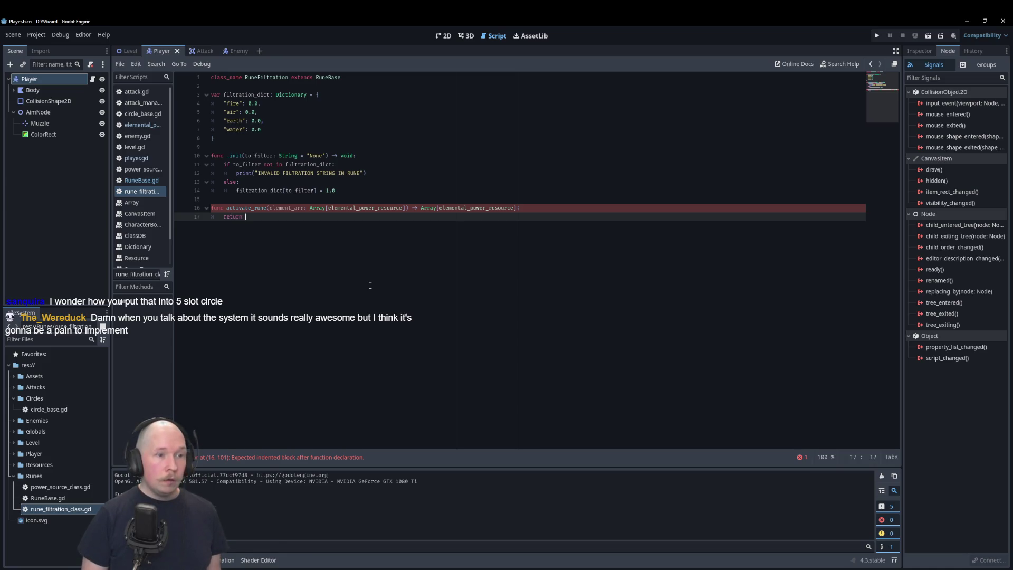
{"action": "type", "text": "element_arr"}
{"action": "key", "text": "Up"}
{"action": "key", "text": "End"}
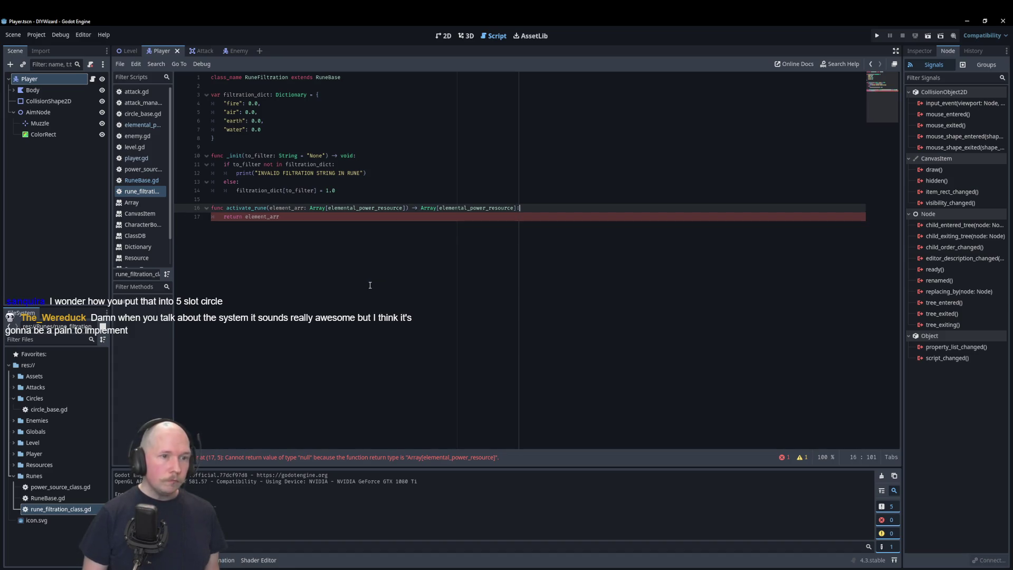
{"action": "key", "text": "Return"}
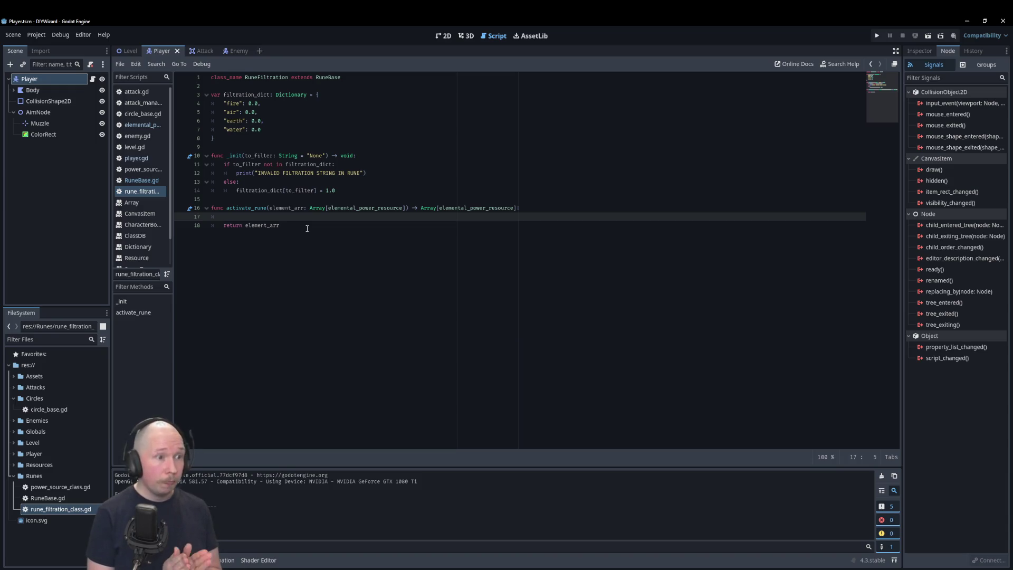
Go back to the elemental_power_resource script to view its _elemental_power dictionary and get_filtered
{"action": "key", "text": "alt+Left"}
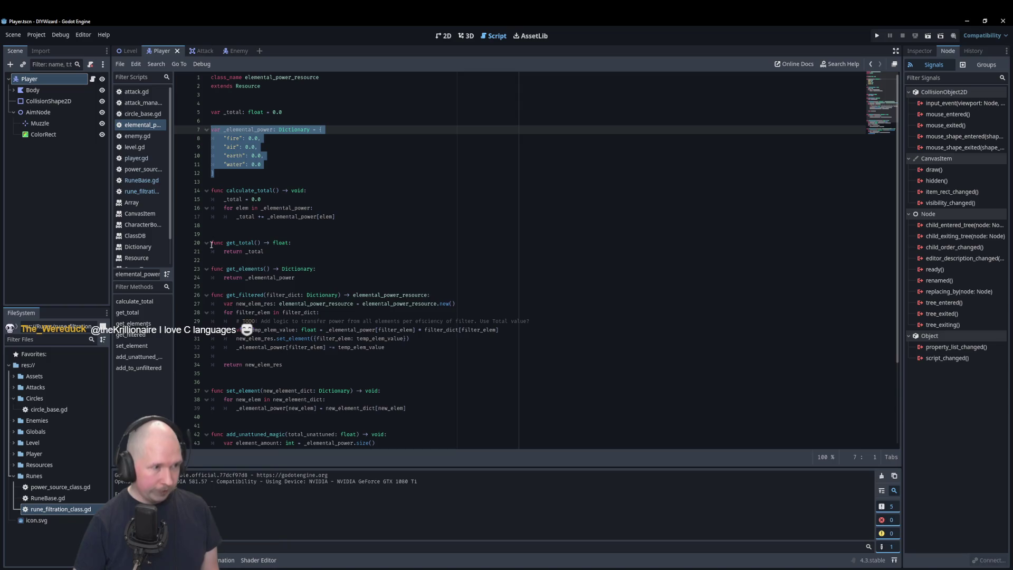
Make activate_rune call element_arr[0].get_filtered(filtration_dict), then start a var line above it
{"action": "left_click", "coordinate": [143, 193]}
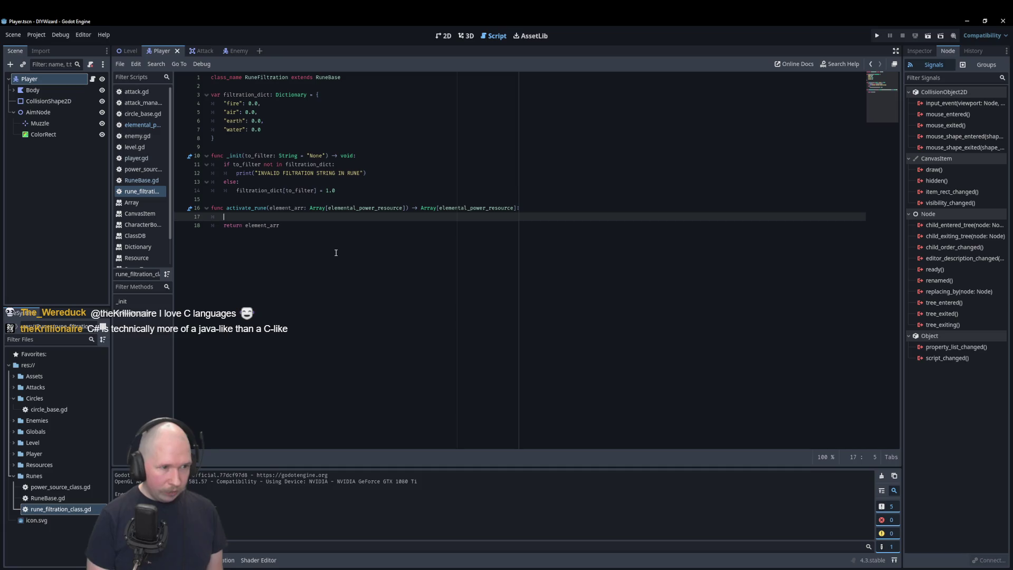
{"action": "type", "text": "e"}
{"action": "key", "text": "Return"}
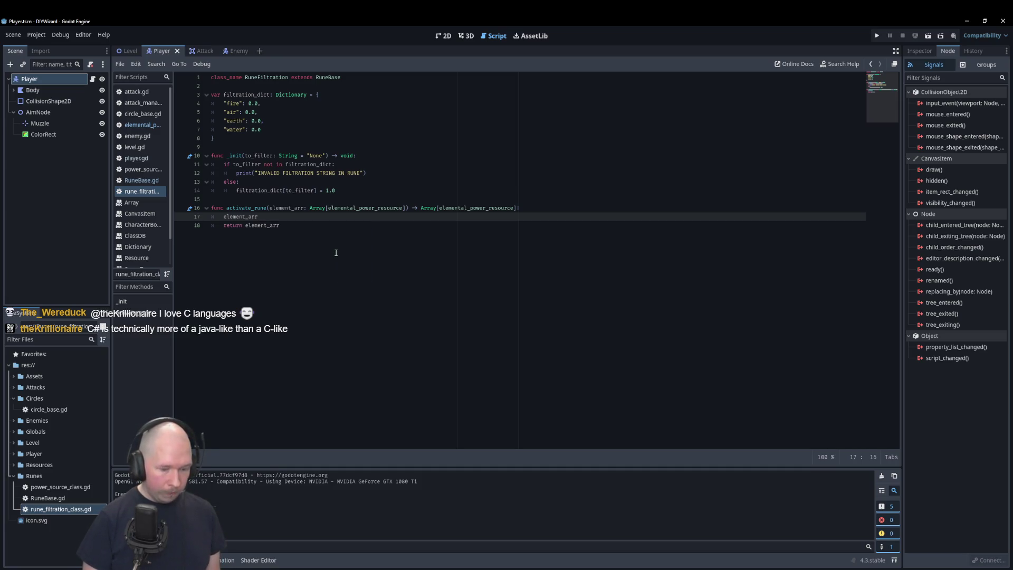
{"action": "type", "text": "["}
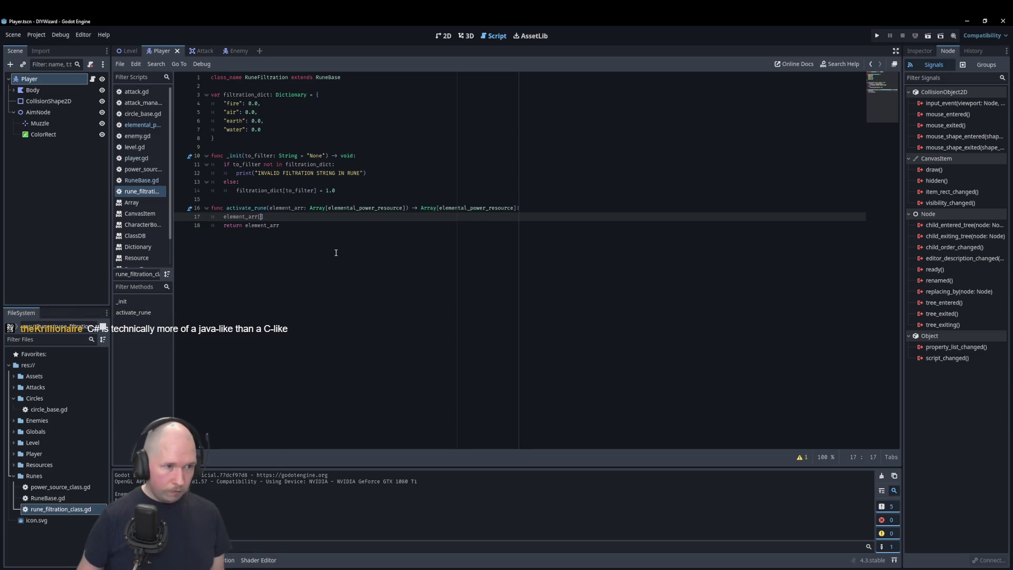
{"action": "type", "text": "0]."}
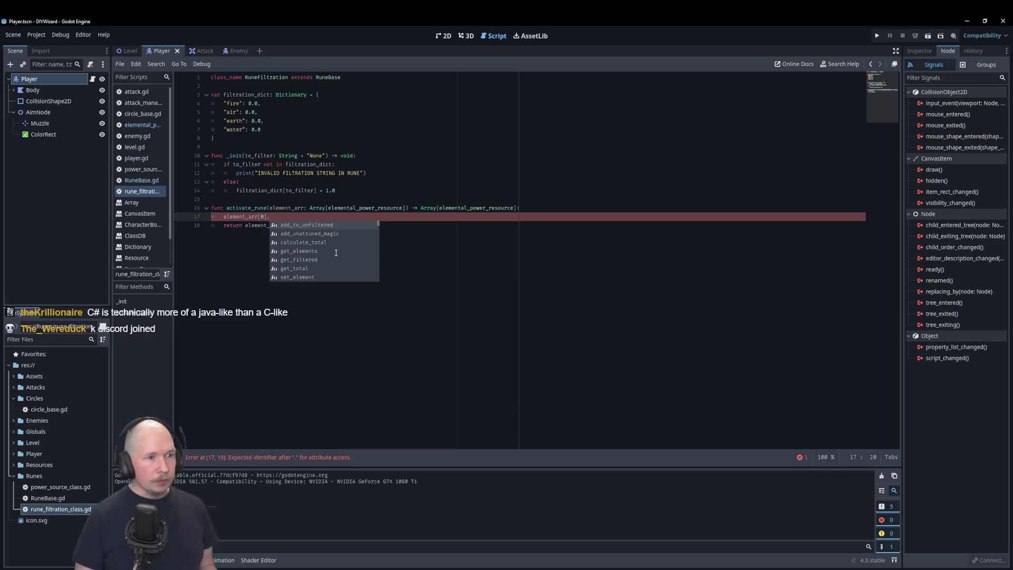
{"action": "scroll", "coordinate": [336, 253], "scroll_direction": "down", "scroll_amount": 1}
{"action": "left_click", "coordinate": [336, 253]}
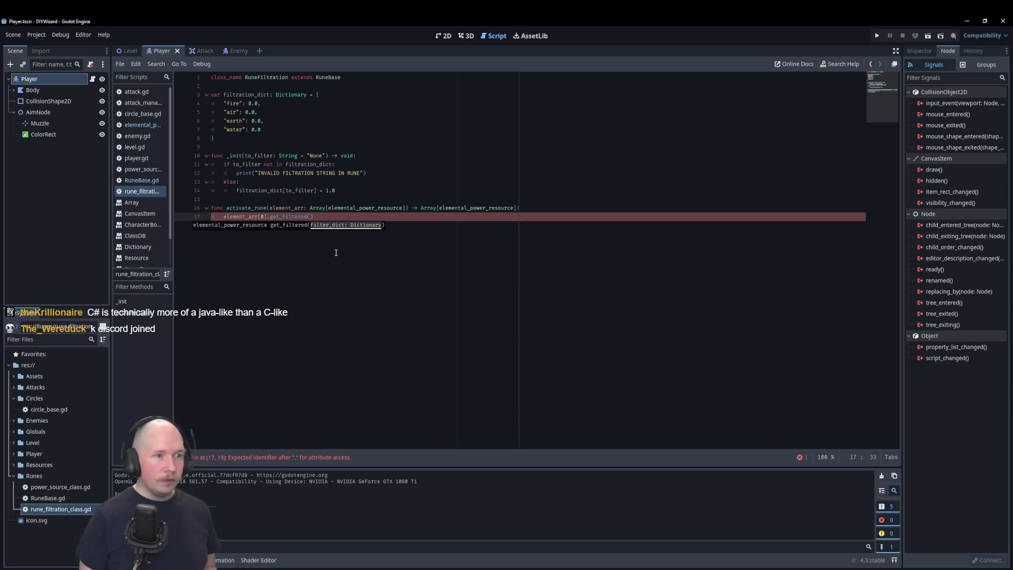
{"action": "type", "text": "filt"}
{"action": "key", "text": "Return"}
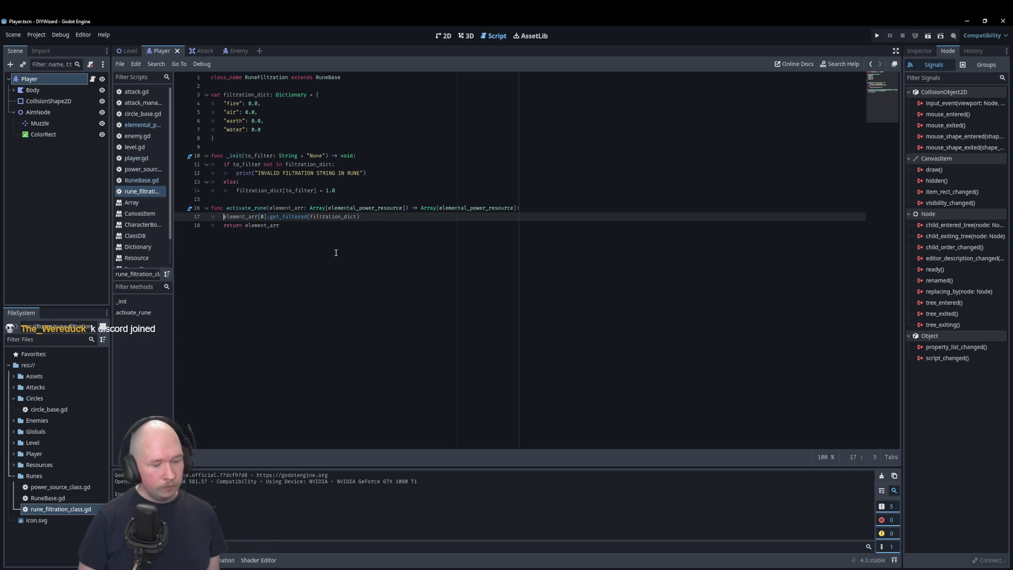
{"action": "key", "text": "Return"}
{"action": "key", "text": "Up"}
{"action": "type", "text": "var"}
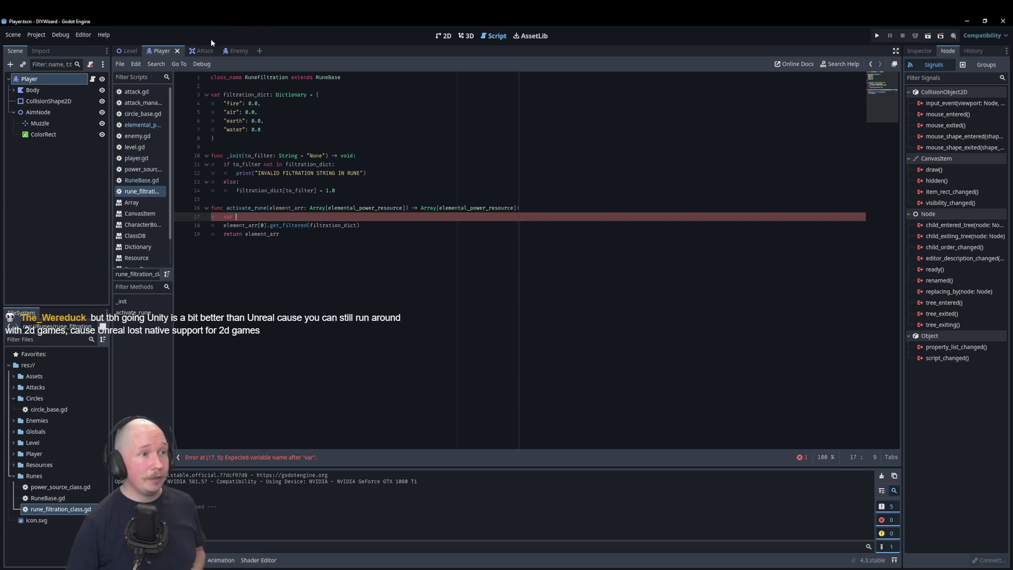
Return to the Level scene's 2D view showing the player and the enemy
{"action": "left_click", "coordinate": [129, 50]}
{"action": "left_click", "coordinate": [444, 36]}
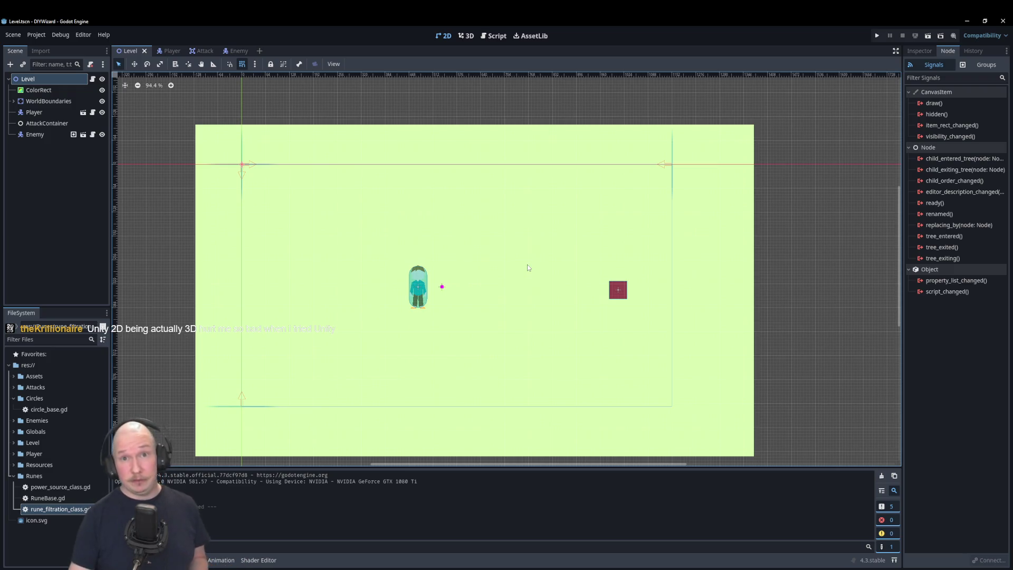
Look through the Enemy, Attack and Player scenes, then open the Level scene's level.gd script
{"action": "left_click", "coordinate": [230, 52]}
{"action": "left_click", "coordinate": [180, 52]}
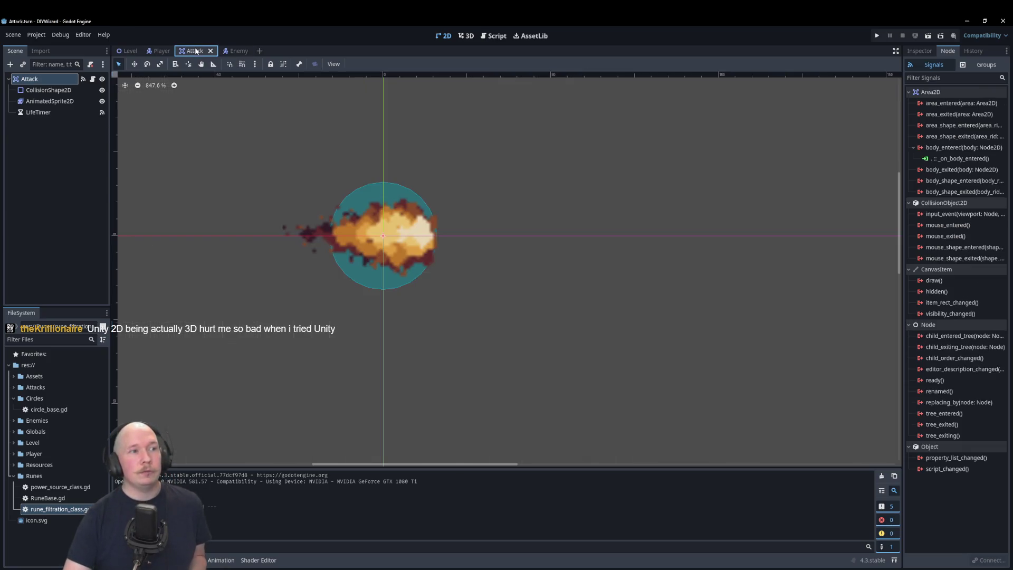
{"action": "left_click", "coordinate": [156, 51]}
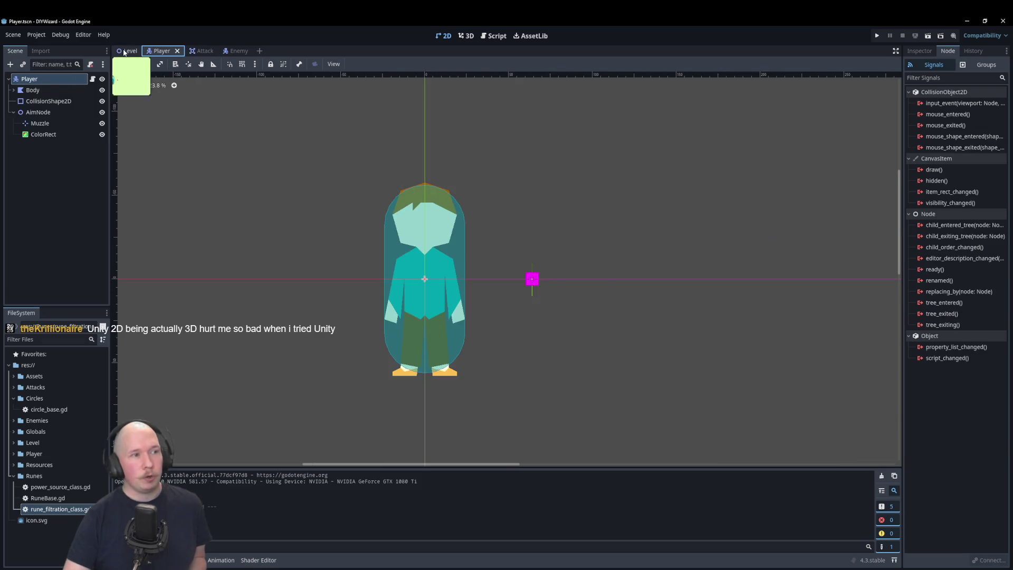
{"action": "left_click", "coordinate": [128, 51]}
{"action": "left_click", "coordinate": [493, 37]}
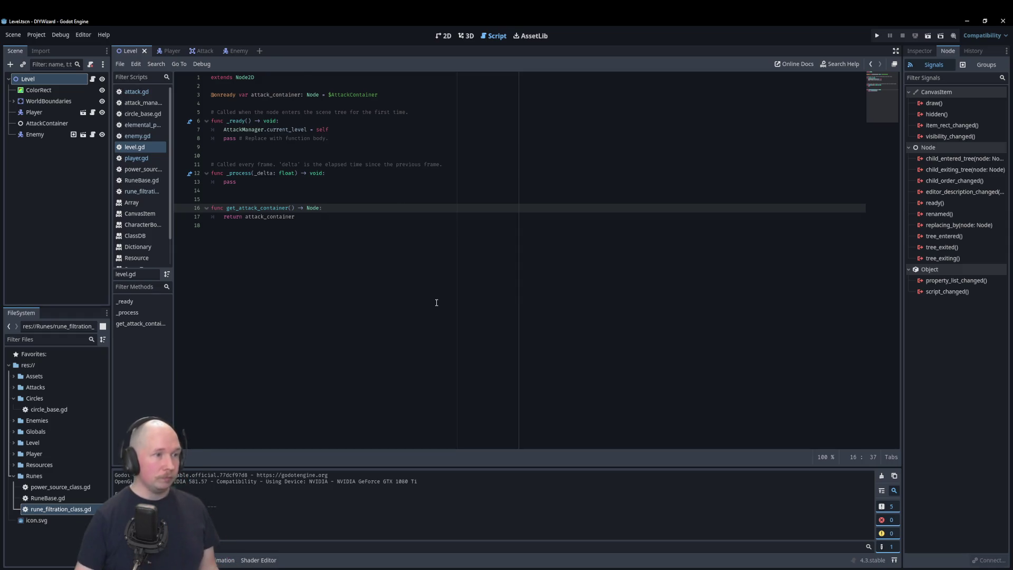
In rune_filtration_class.gd, declare var filtered_elems: elemental_power_resource on line 17 of activate_rune
{"action": "left_click", "coordinate": [148, 192]}
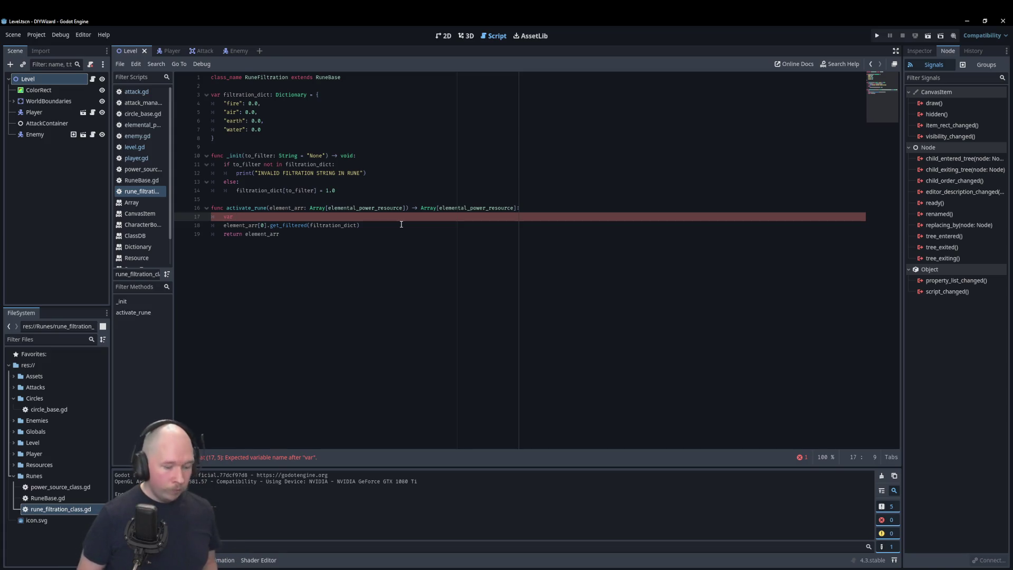
{"action": "type", "text": "fil"}
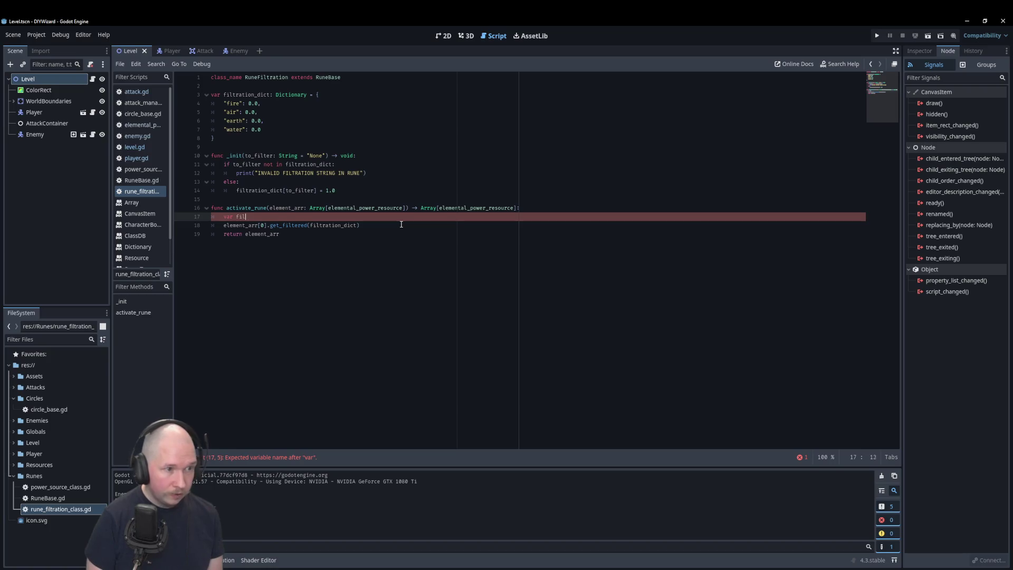
{"action": "type", "text": "tered"}
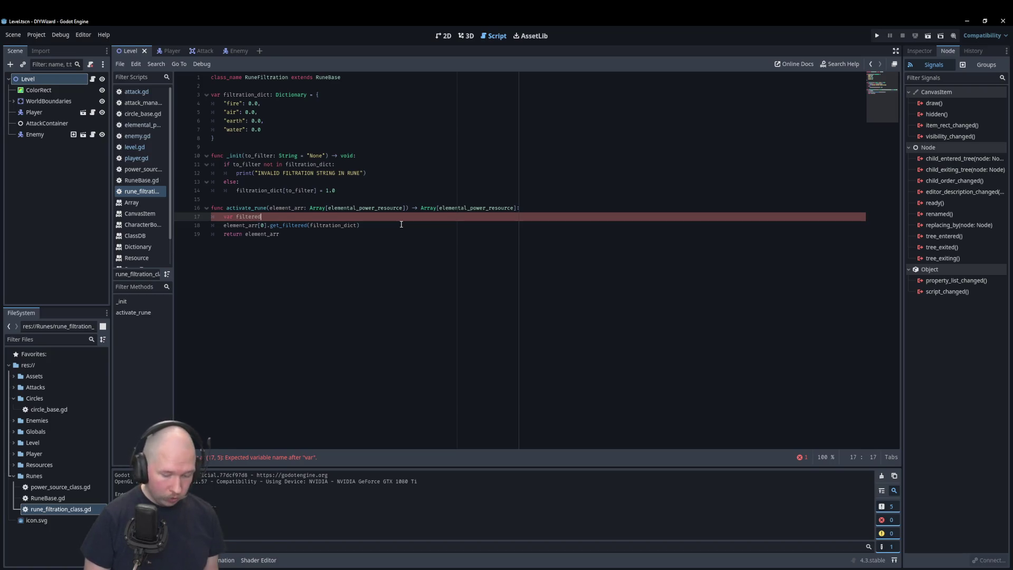
{"action": "type", "text": "_elems:"}
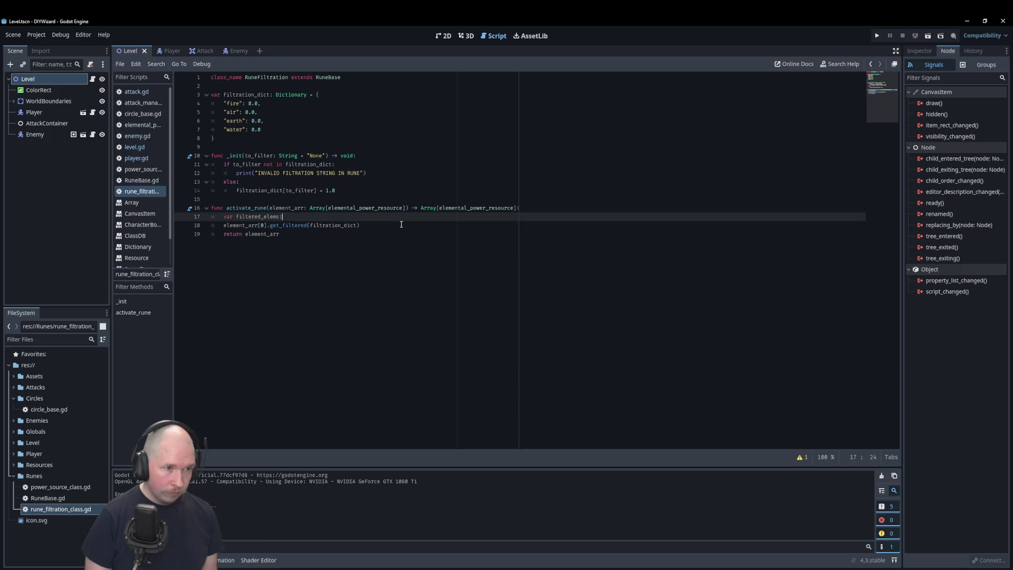
{"action": "type", "text": " elem"}
{"action": "key", "text": "Return"}
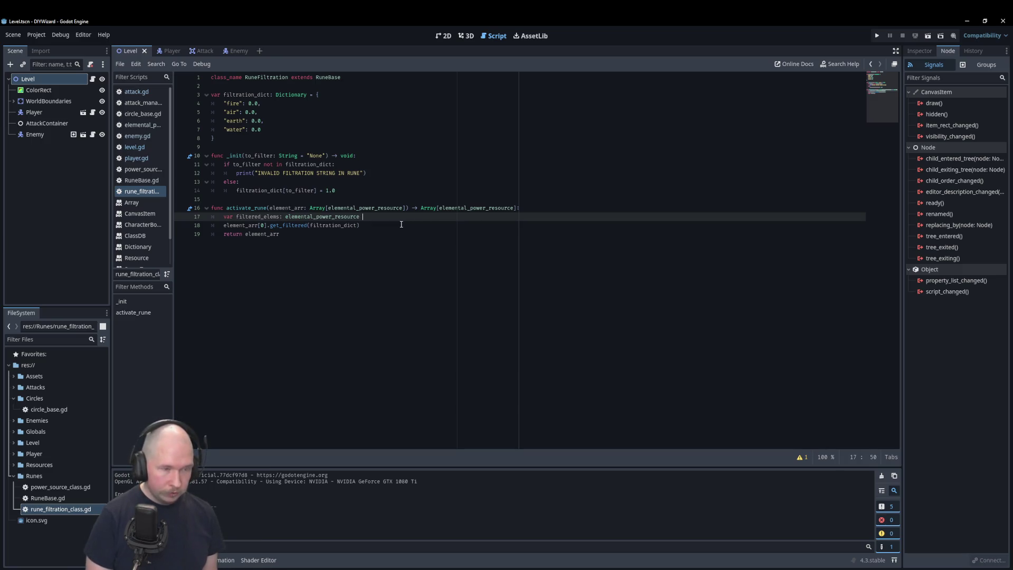
{"action": "type", "text": "="}
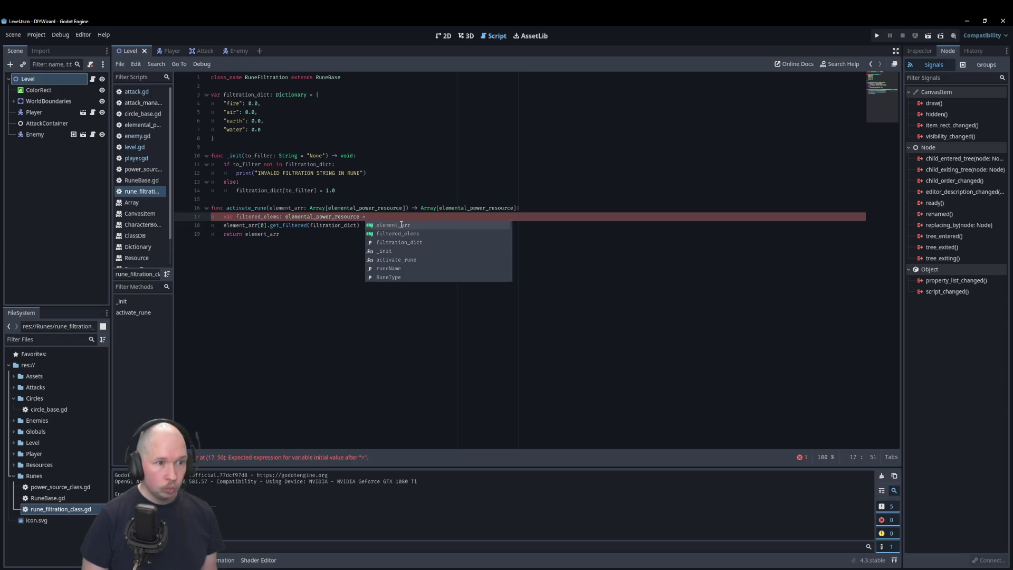
{"action": "key", "text": "BackSpace"}
{"action": "key", "text": "BackSpace"}
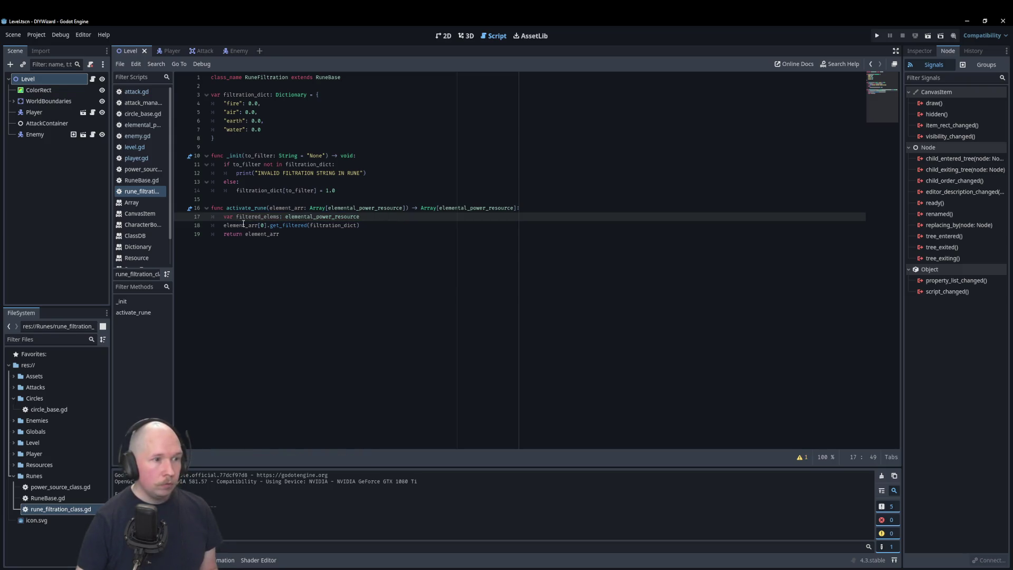
{"action": "left_click", "coordinate": [223, 225]}
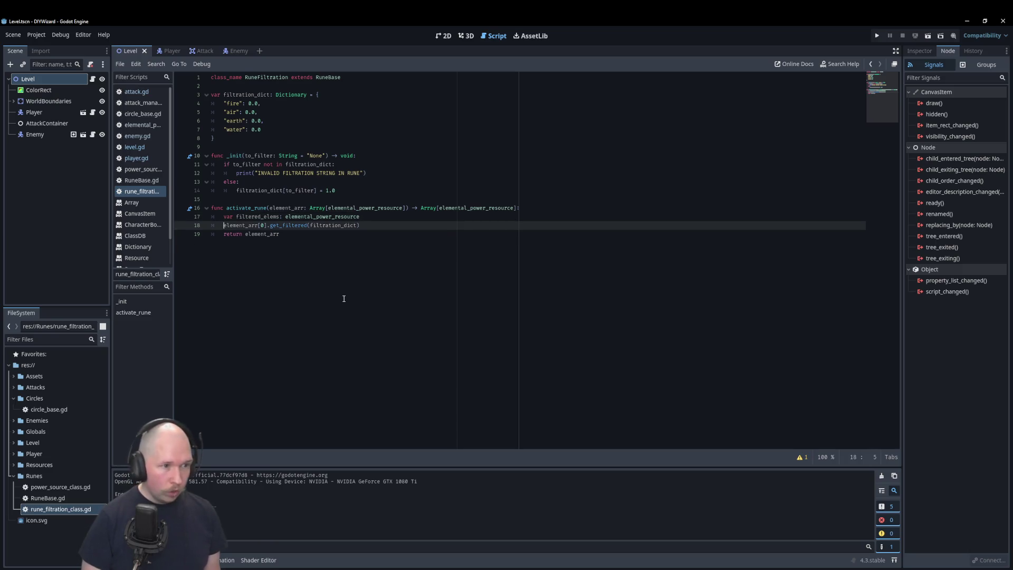
Assign the element_arr[0].get_filtered(filtration_dict) result to filtered_elems, adding a new line below it
{"action": "type", "text": "filtere"}
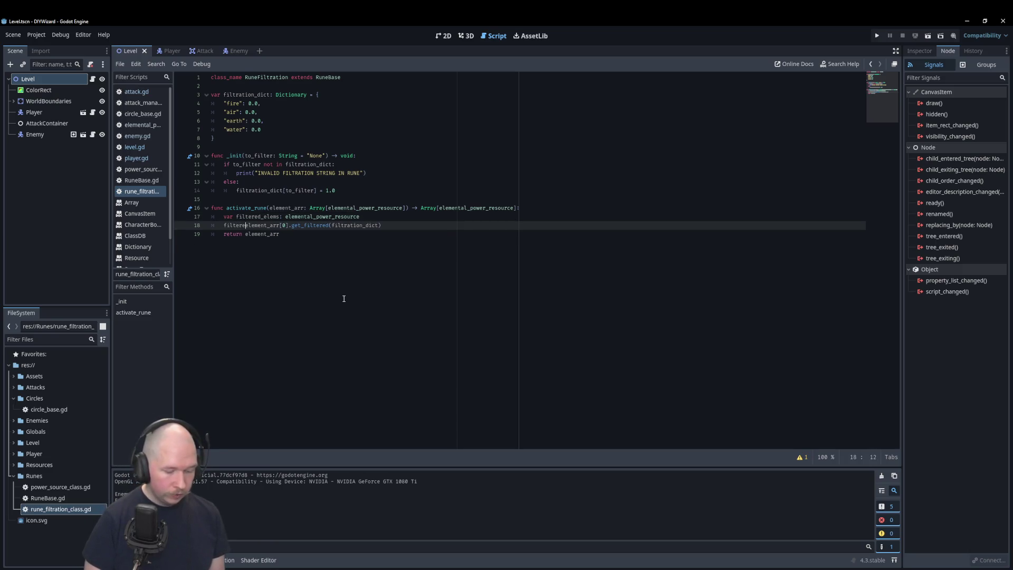
{"action": "type", "text": "d_elems ="}
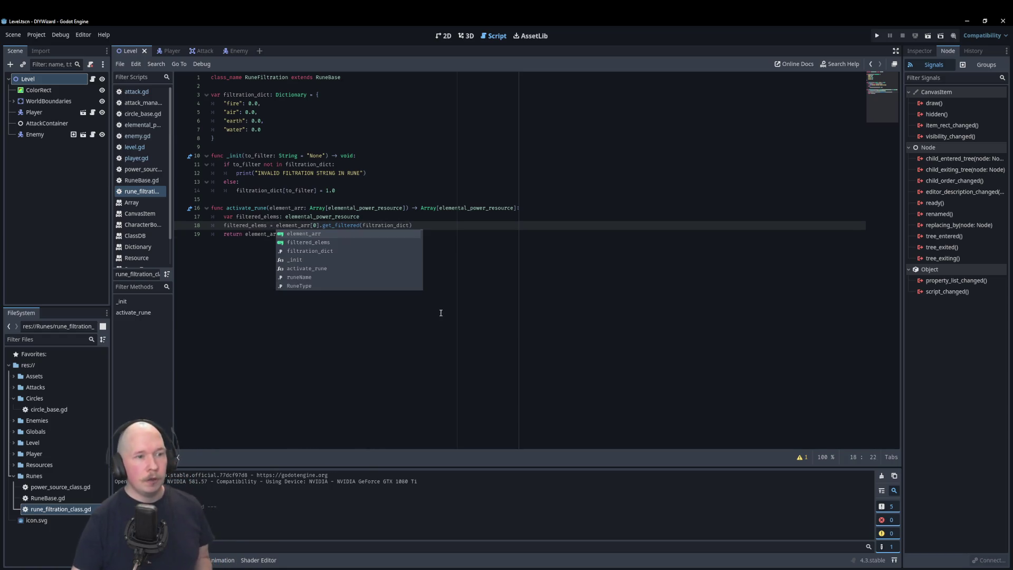
{"action": "left_click", "coordinate": [335, 238]}
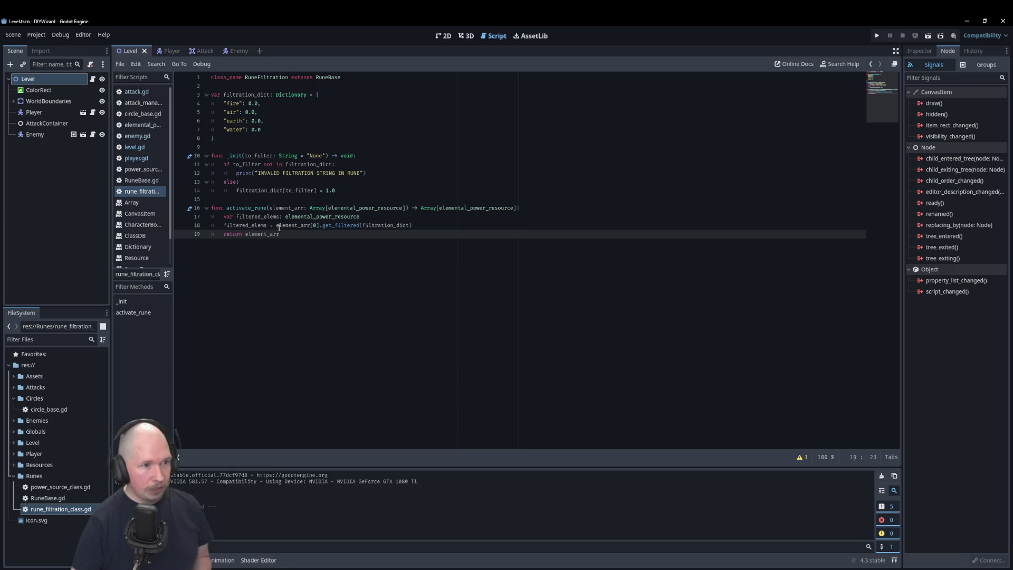
{"action": "left_click", "coordinate": [427, 224]}
{"action": "key", "text": "Return"}
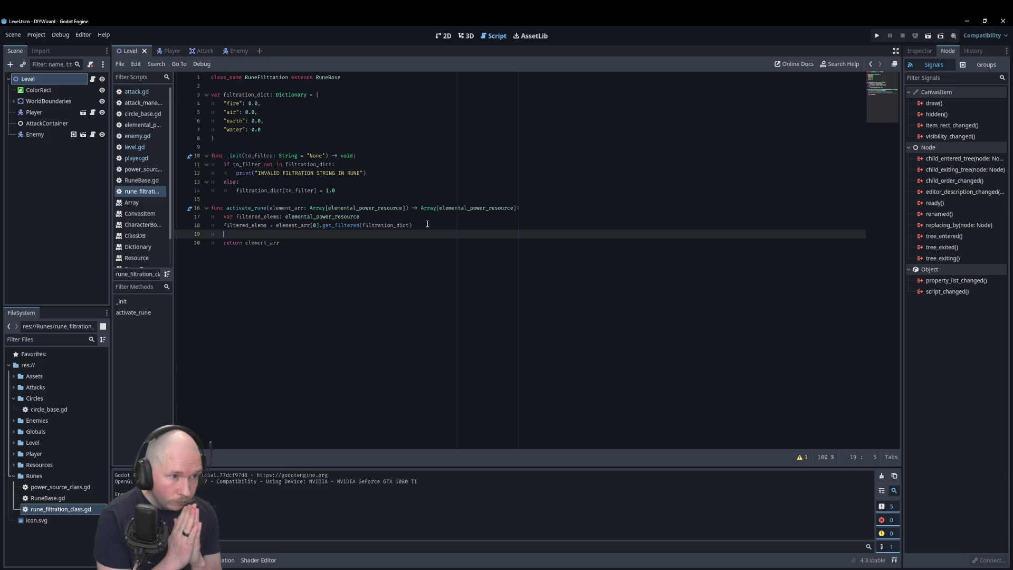
Add element_arr.push_back(filtered_elems) just before the return line
{"action": "type", "text": "element_arr"}
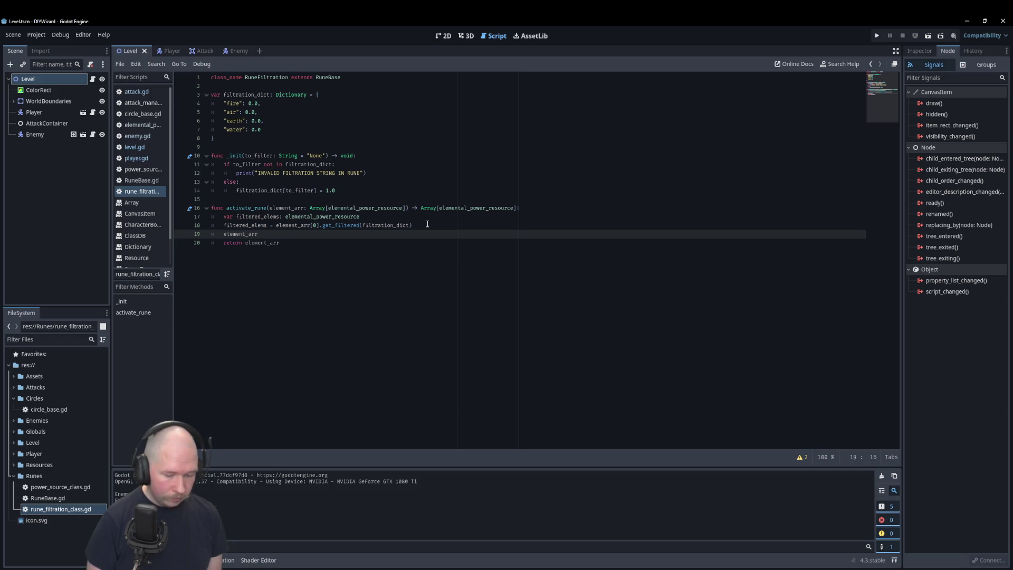
{"action": "type", "text": ".push_"}
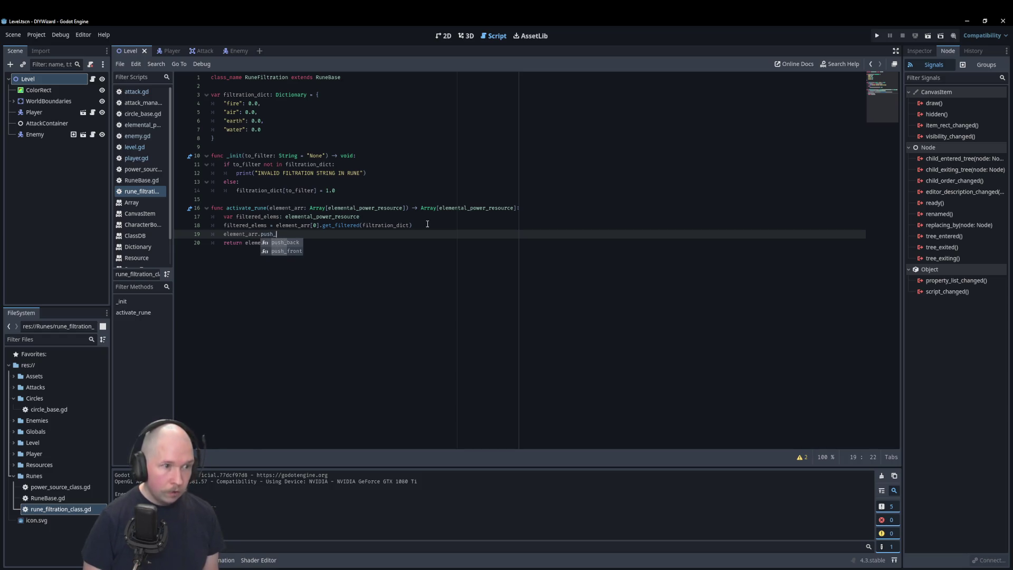
{"action": "key", "text": "Return"}
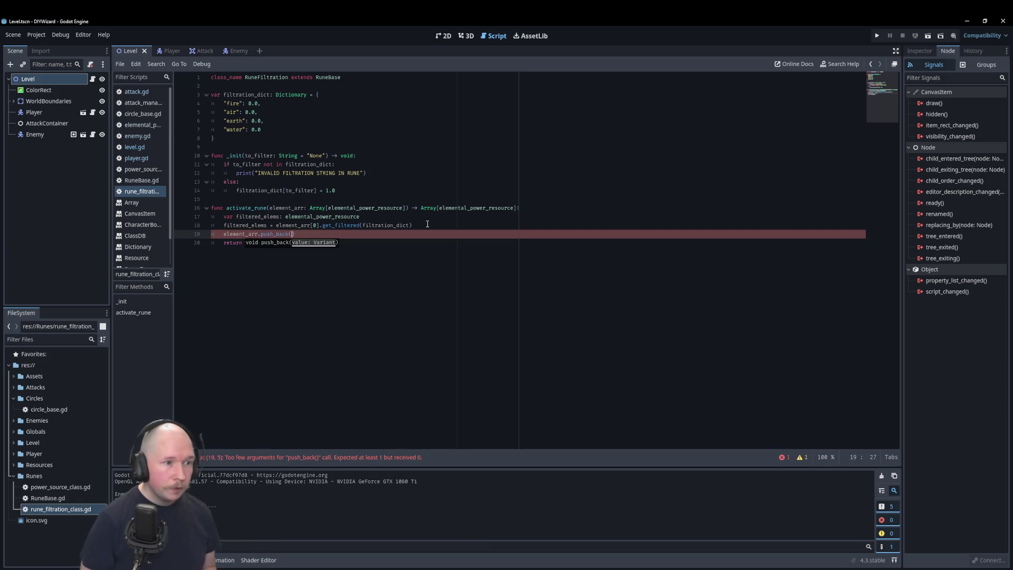
{"action": "type", "text": "filter"}
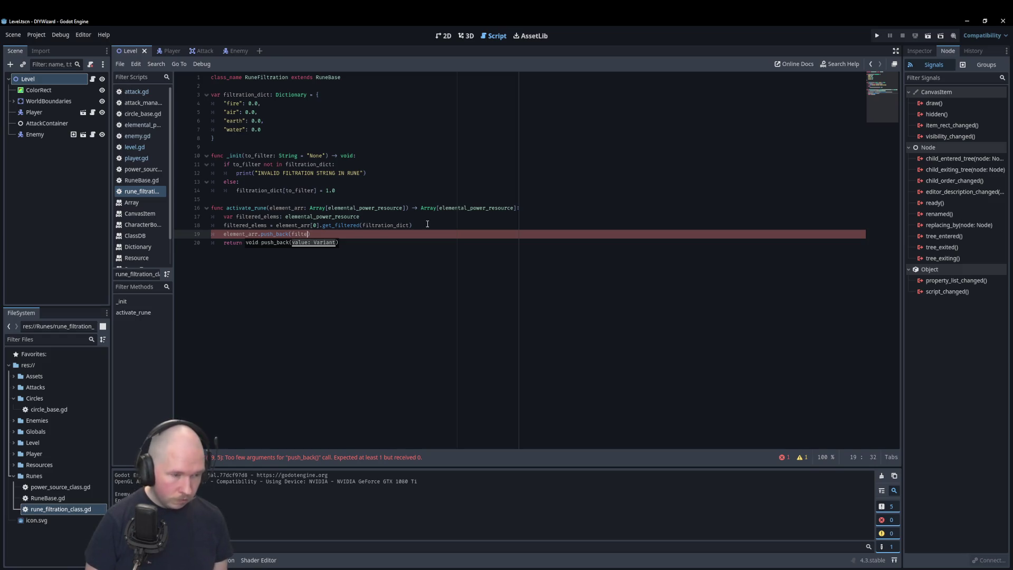
{"action": "key", "text": "Return"}
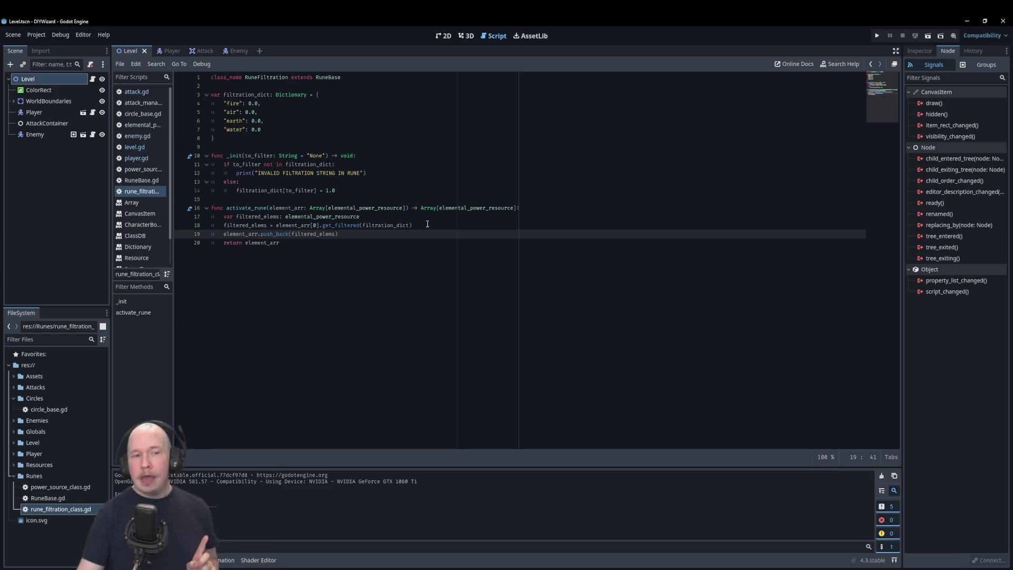
{"action": "left_click_drag", "start_coordinate": [418, 207], "coordinate": [507, 200]}
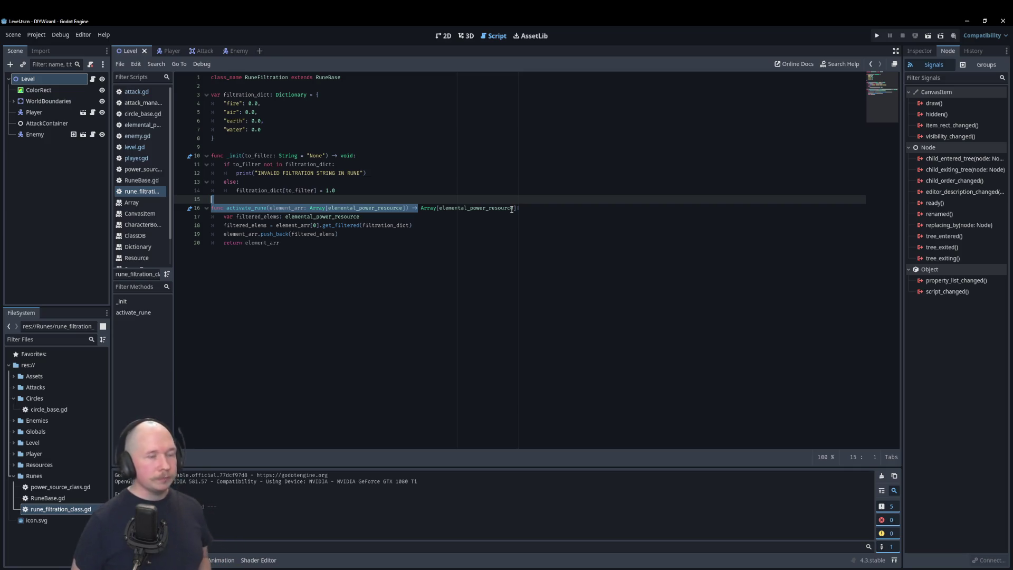
{"action": "left_click", "coordinate": [393, 239]}
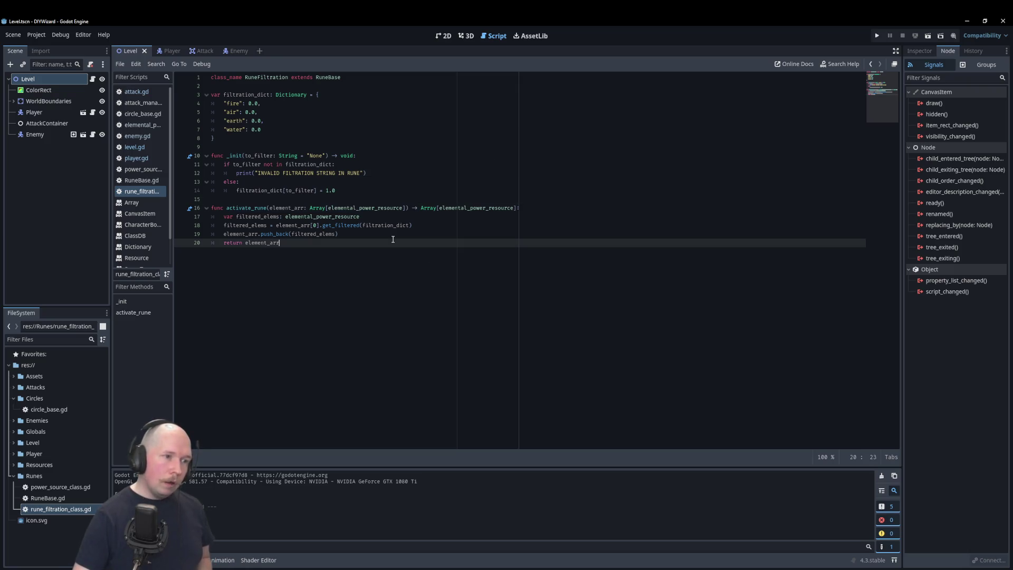
{"action": "double_click", "coordinate": [316, 209]}
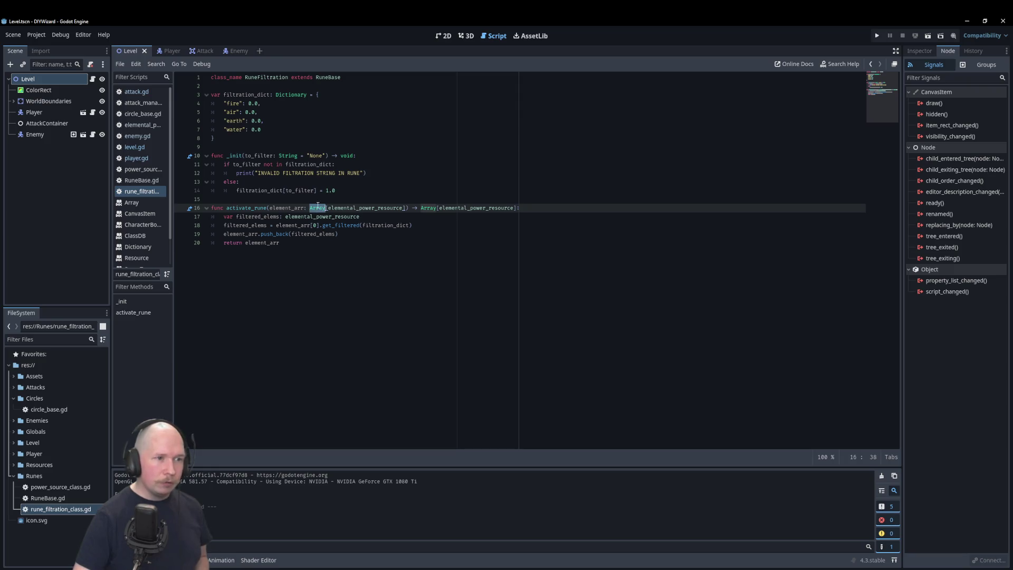
{"action": "left_click", "coordinate": [398, 267]}
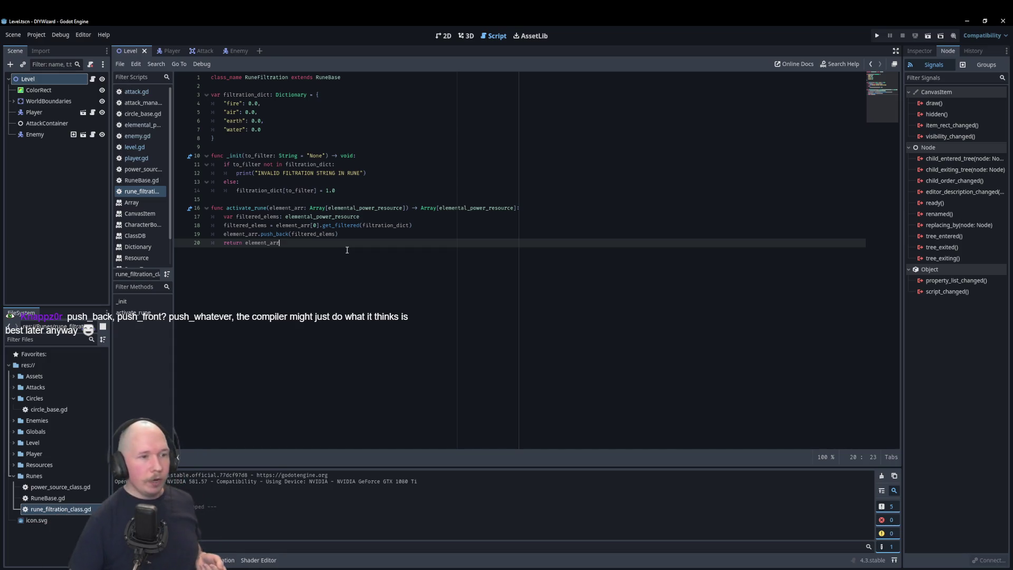
Insert an empty line after the filtered_elems declaration, consulting the Array push_back docs
{"action": "left_click", "coordinate": [570, 217]}
{"action": "key", "text": "Return"}
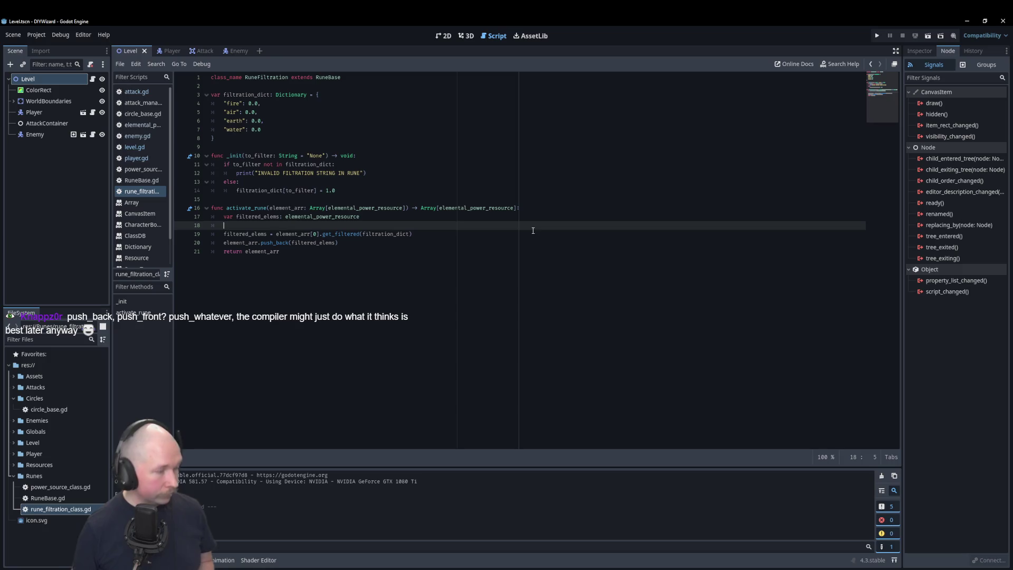
{"action": "left_click", "coordinate": [283, 243], "text": "ctrl"}
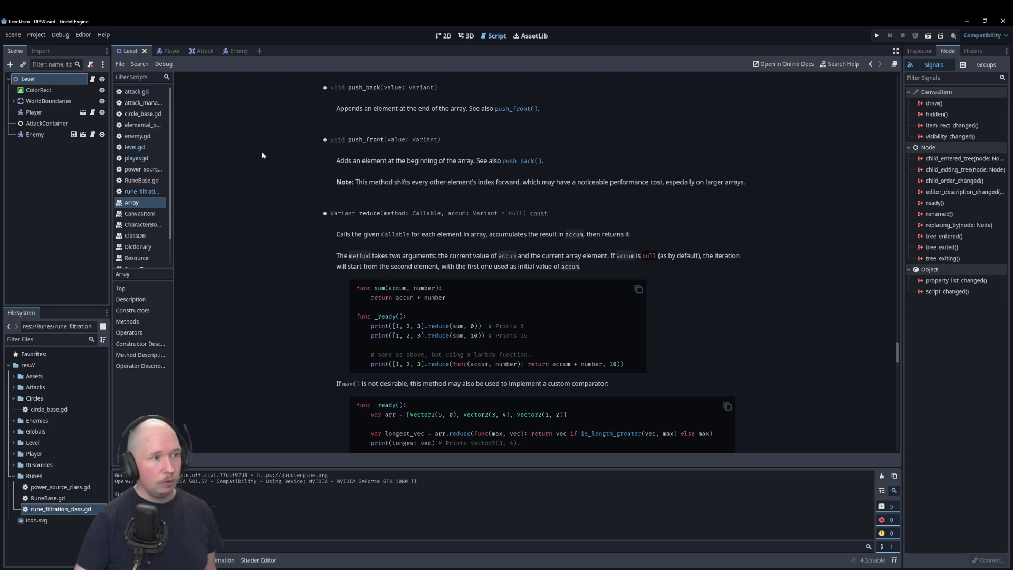
{"action": "left_click", "coordinate": [139, 191]}
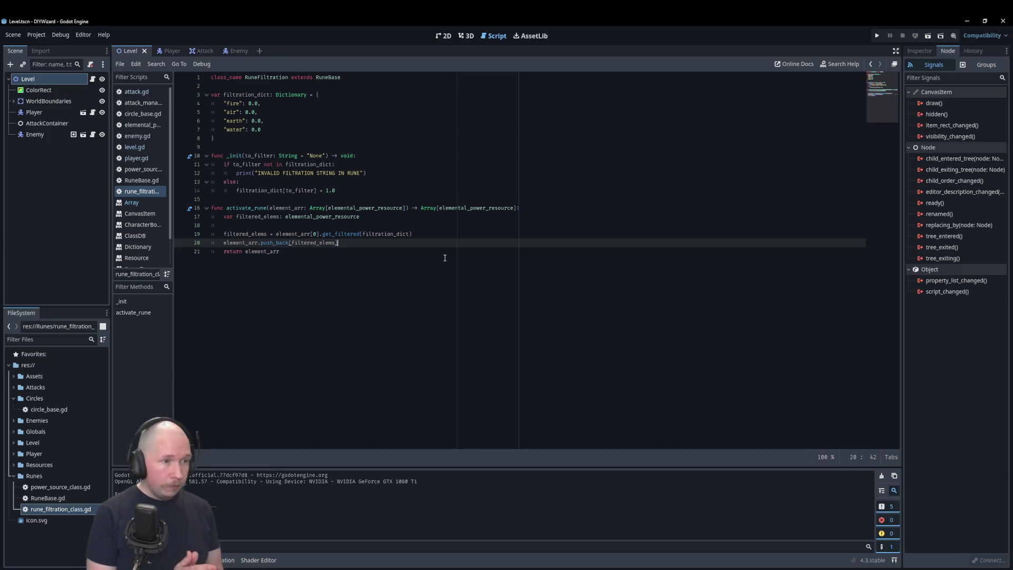
Add a guard on line 18: if element_arr.is_empty(), return element_arr
{"action": "key", "text": "Up"}
{"action": "key", "text": "Up"}
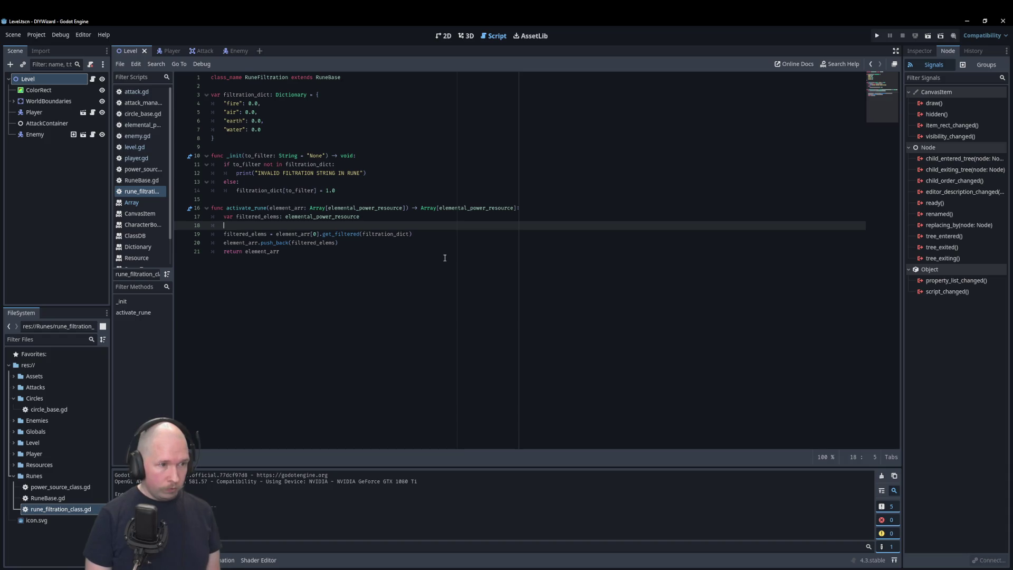
{"action": "type", "text": "if "}
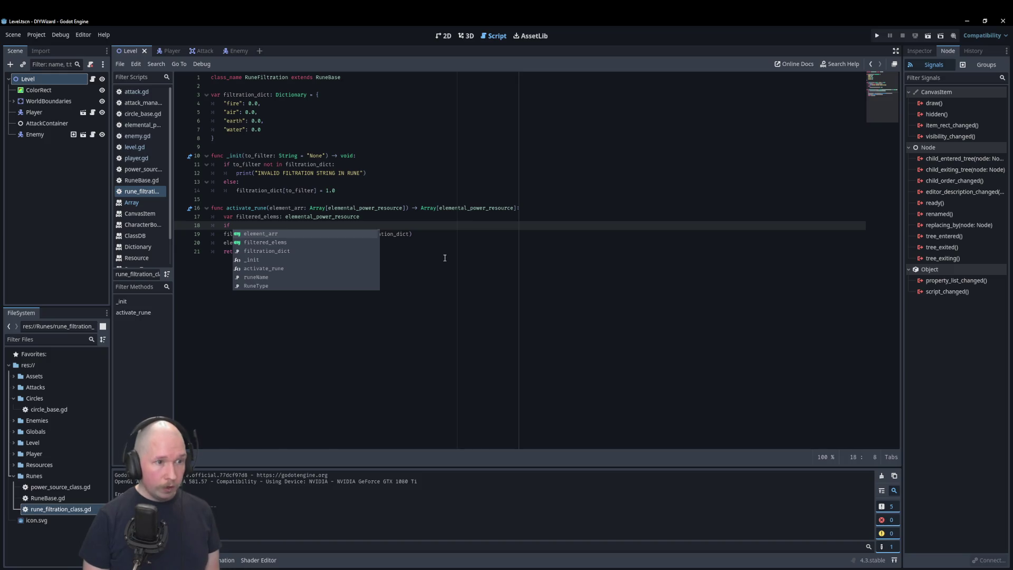
{"action": "type", "text": "element_arr"}
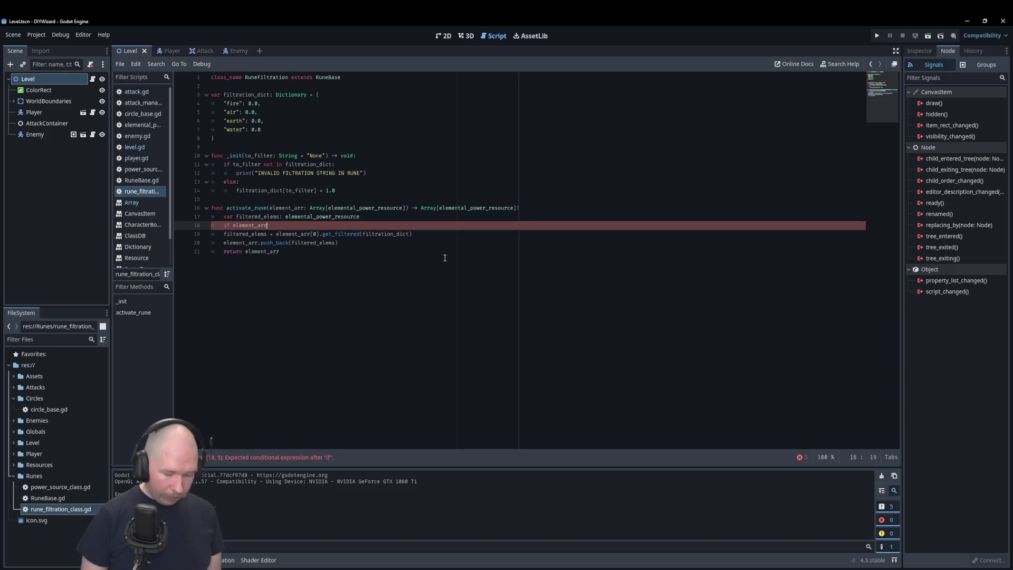
{"action": "type", "text": ".is"}
{"action": "key", "text": "Return"}
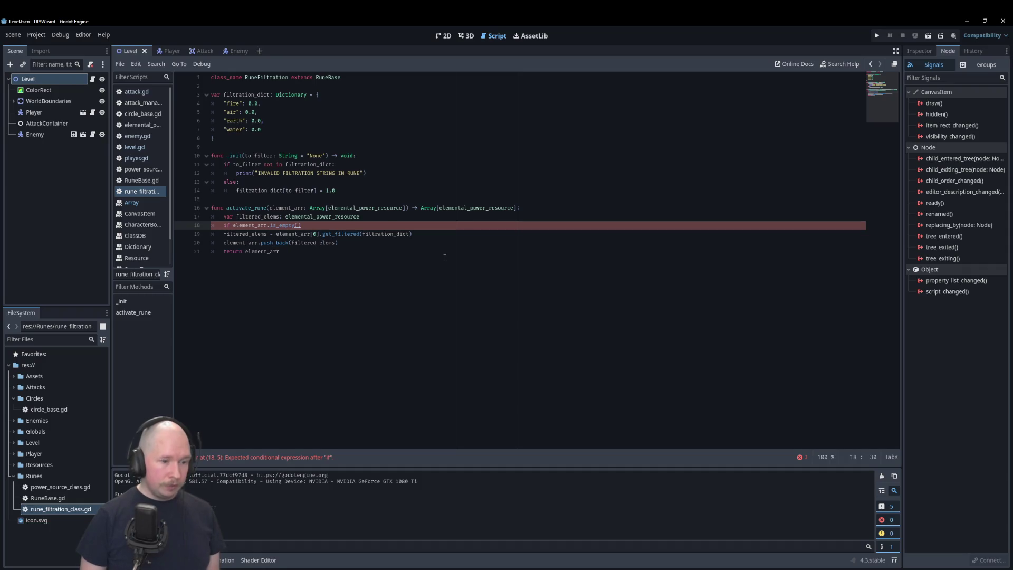
{"action": "type", "text": ":"}
{"action": "key", "text": "Return"}
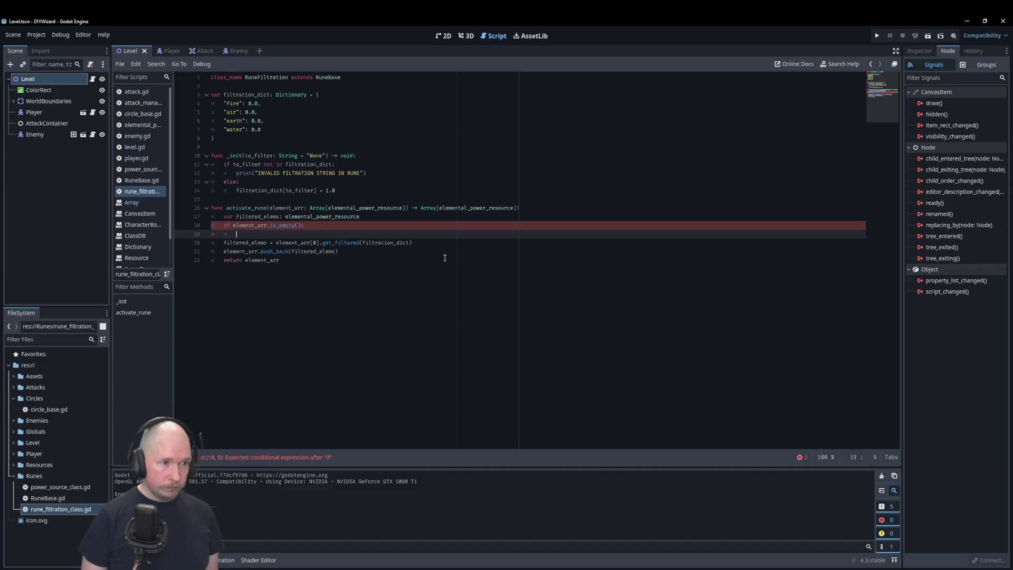
{"action": "type", "text": "return elem"}
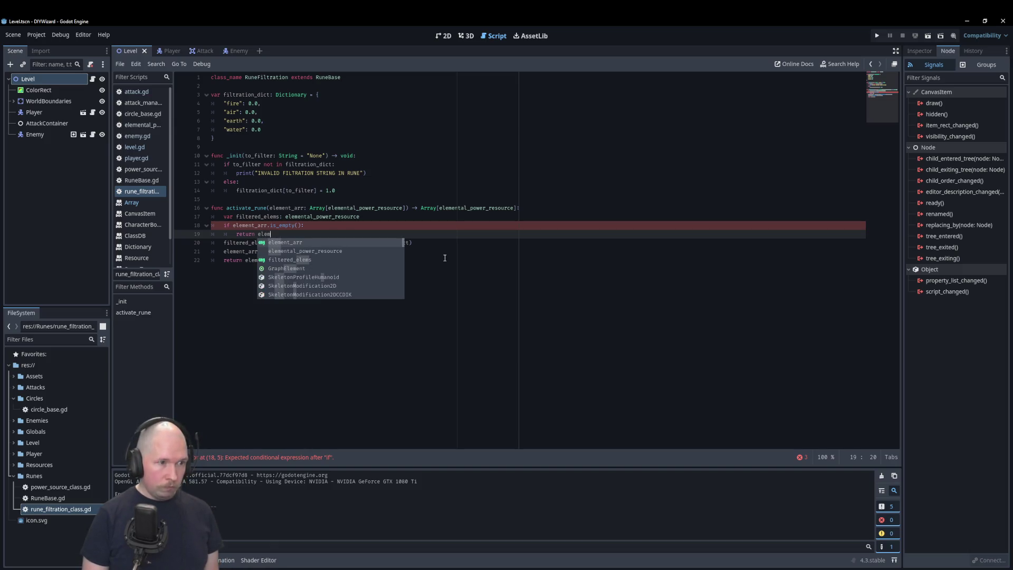
{"action": "key", "text": "Return"}
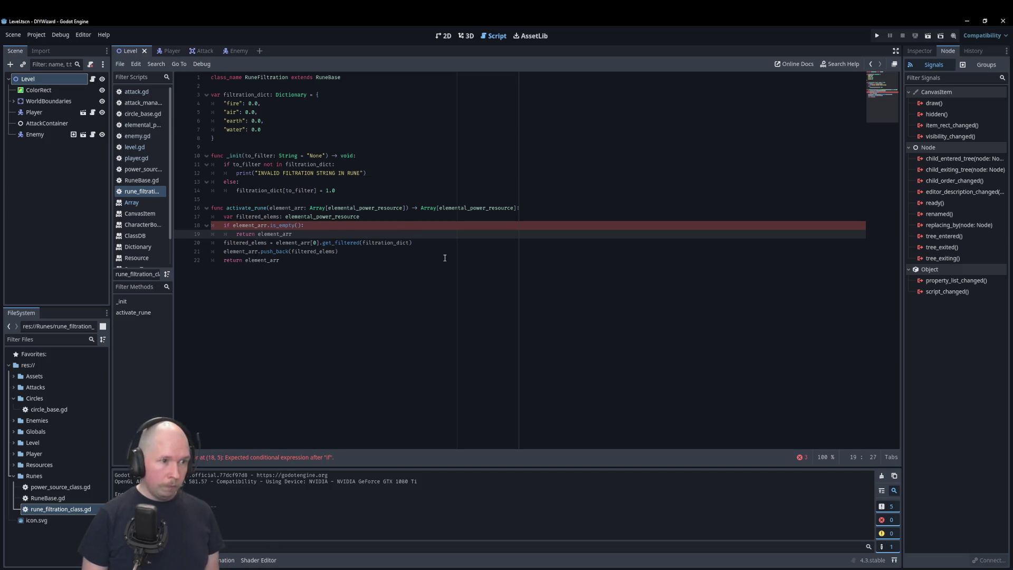
Make the guard test is_empty() == true and leave a blank line before the final return
{"action": "left_click", "coordinate": [302, 218]}
{"action": "left_click", "coordinate": [300, 225]}
{"action": "type", "text": "=="}
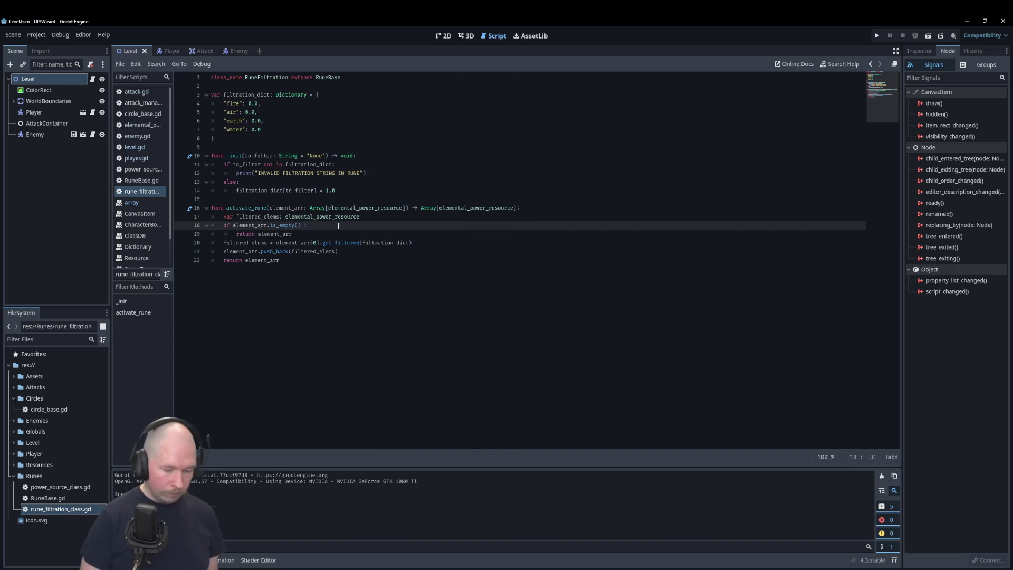
{"action": "type", "text": " true"}
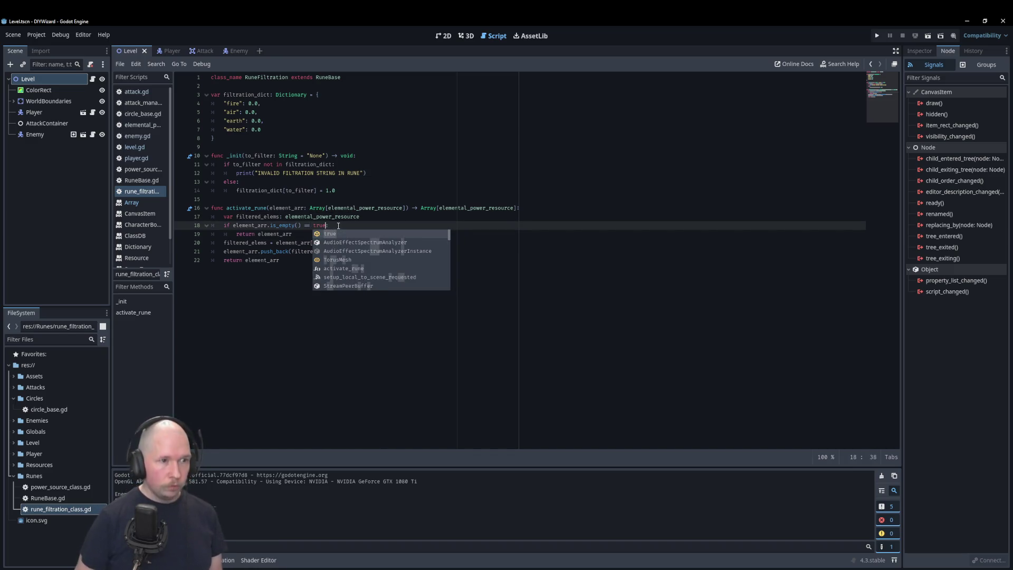
{"action": "left_click", "coordinate": [369, 173]}
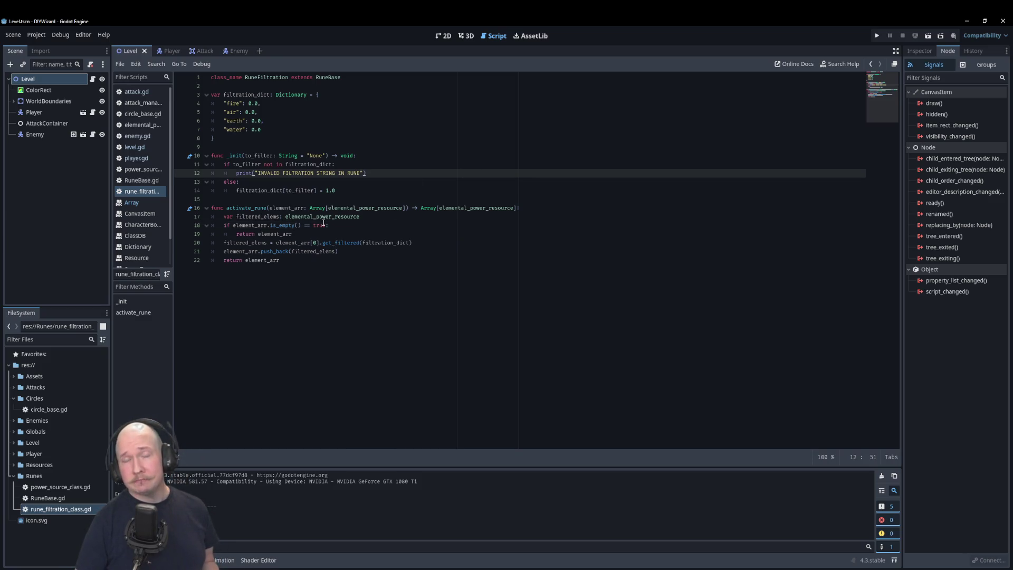
{"action": "left_click", "coordinate": [346, 261]}
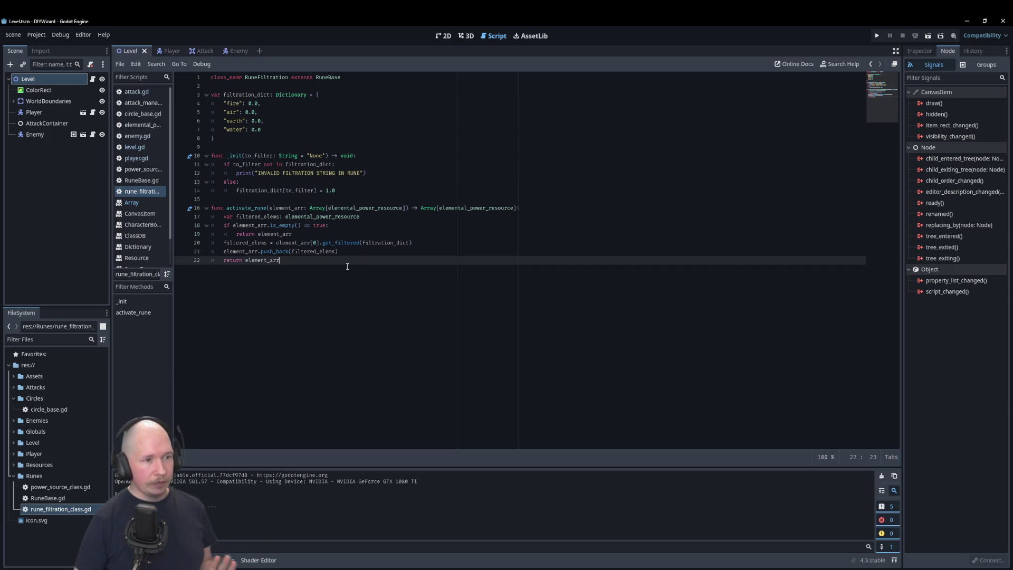
{"action": "left_click", "coordinate": [341, 250]}
{"action": "key", "text": "Return"}
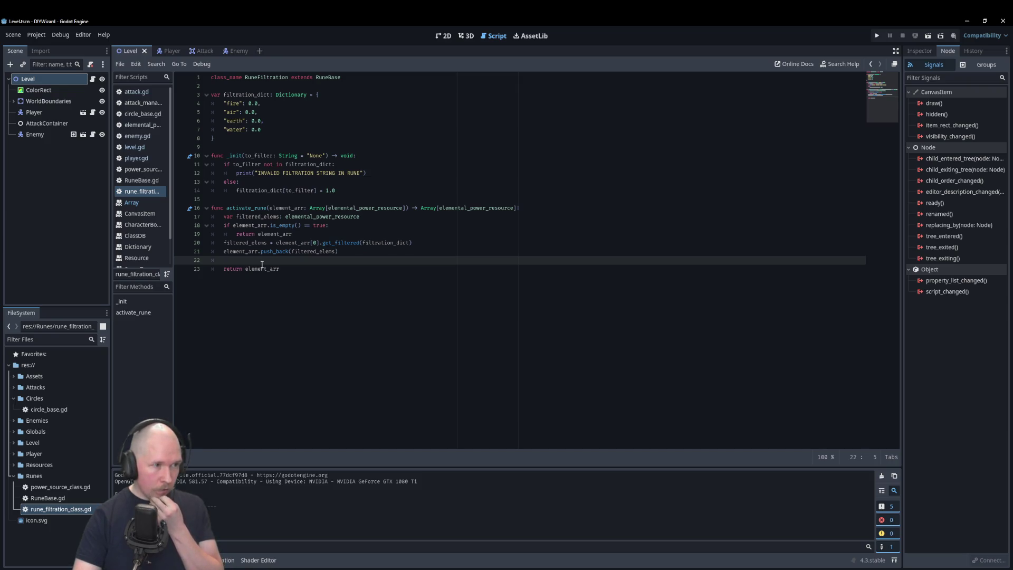
Glance at power_source_class.gd, return to rune_filtration_class.gd, and bring up the Runes folder menu
{"action": "left_click", "coordinate": [148, 169]}
{"action": "left_click", "coordinate": [149, 192]}
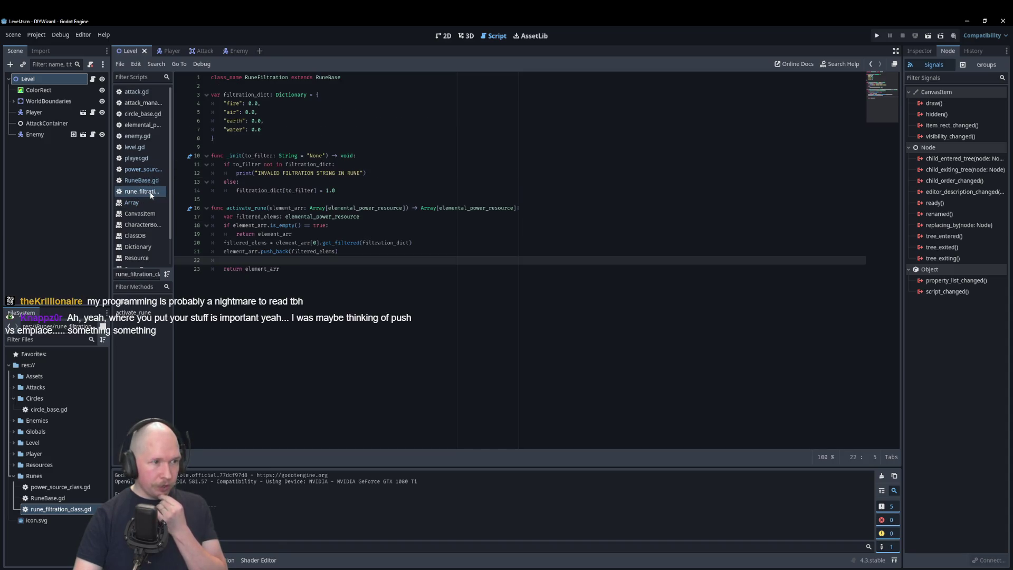
{"action": "right_click", "coordinate": [41, 476]}
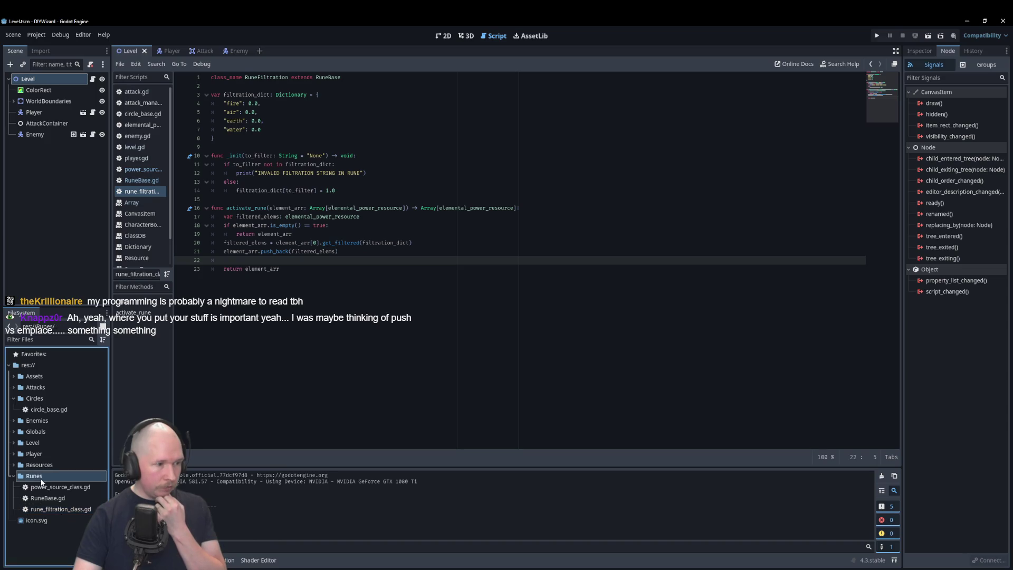
Create rune_projection_class.gd in Runes inheriting from RuneBase, then open it for editing
{"action": "mouse_move", "coordinate": [108, 406]}
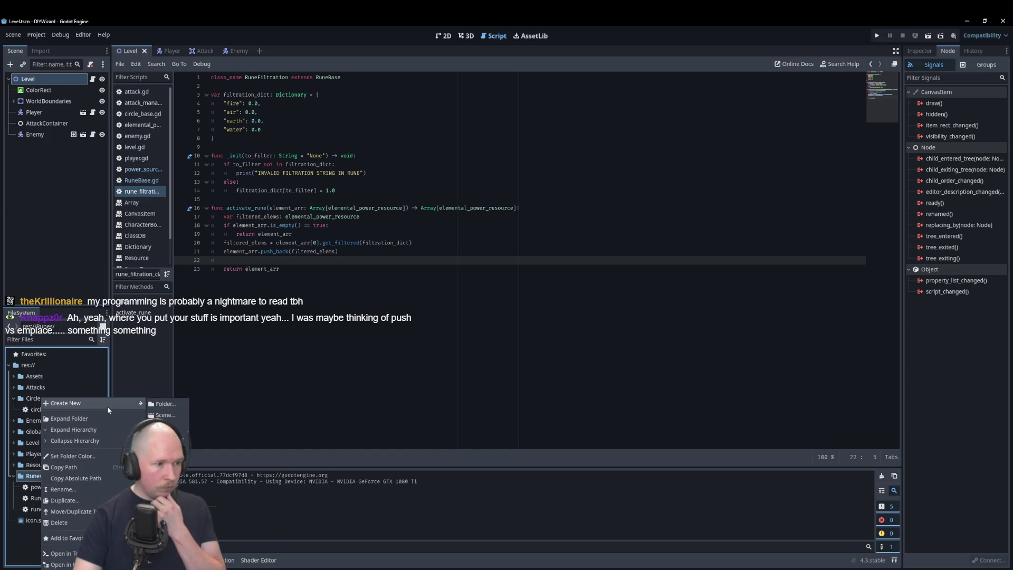
{"action": "left_click", "coordinate": [164, 425]}
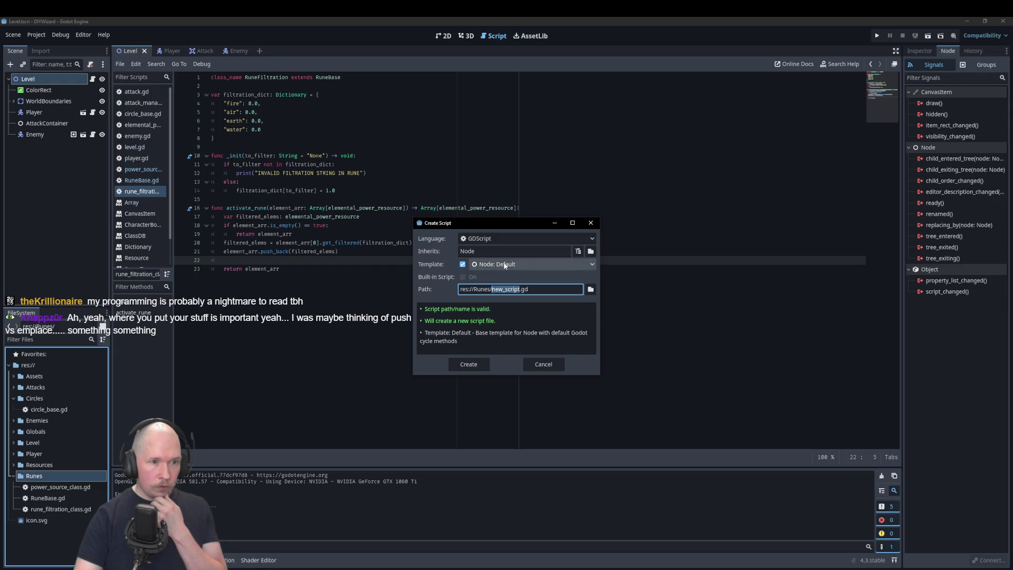
{"action": "double_click", "coordinate": [475, 251]}
{"action": "type", "text": "RuneBase"}
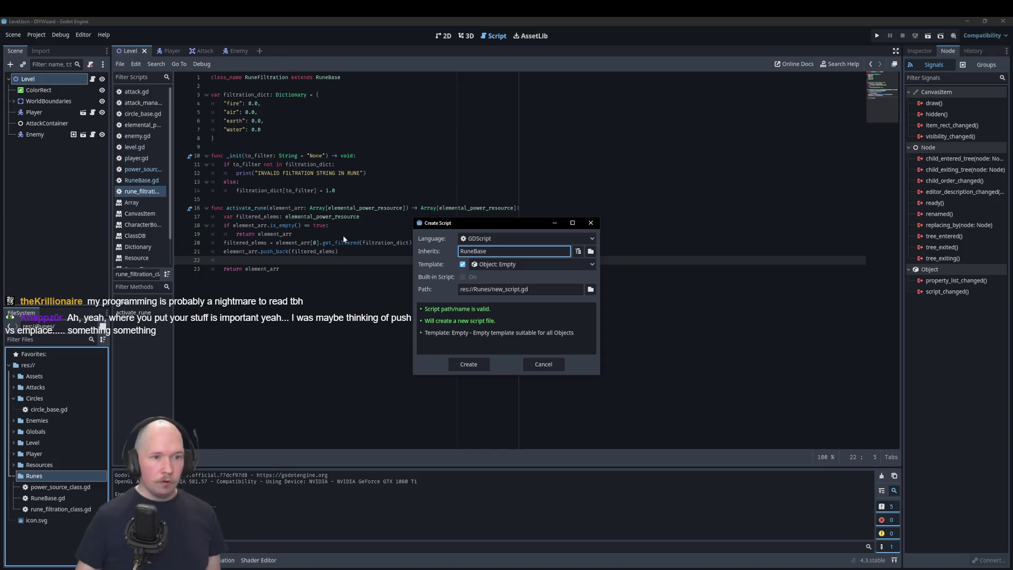
{"action": "left_click_drag", "start_coordinate": [521, 290], "coordinate": [492, 290]}
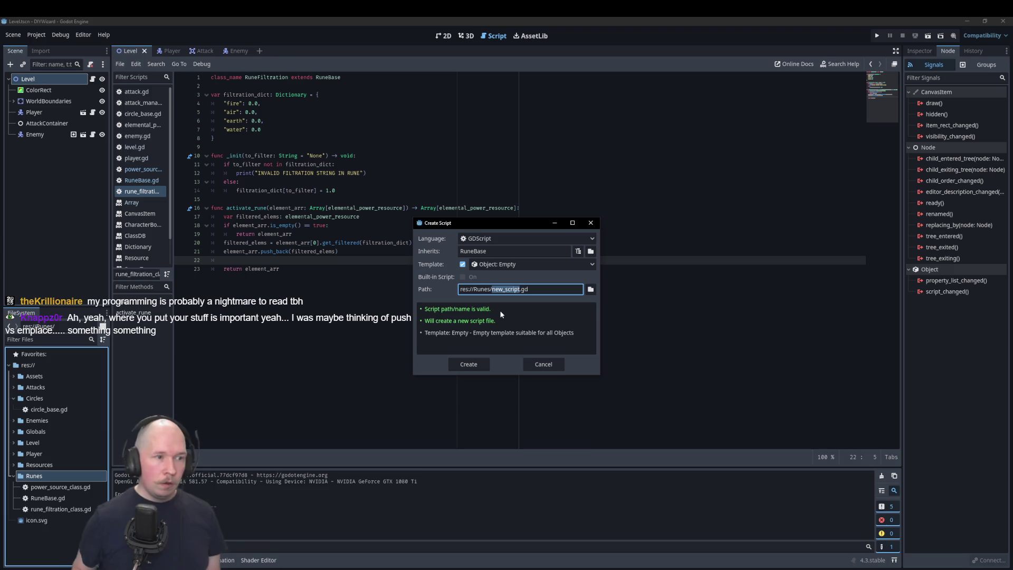
{"action": "type", "text": "rune_projection"}
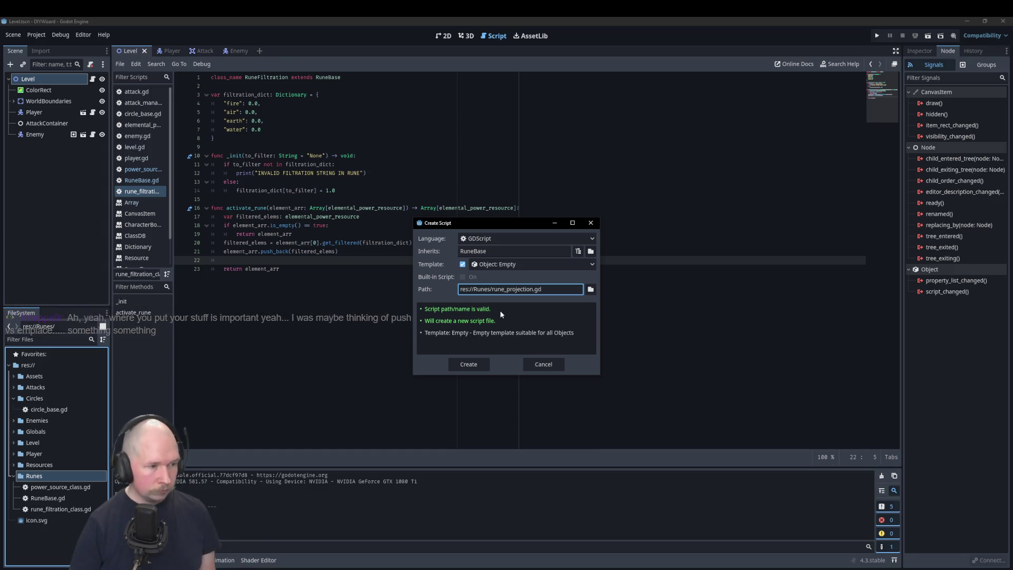
{"action": "type", "text": "_class"}
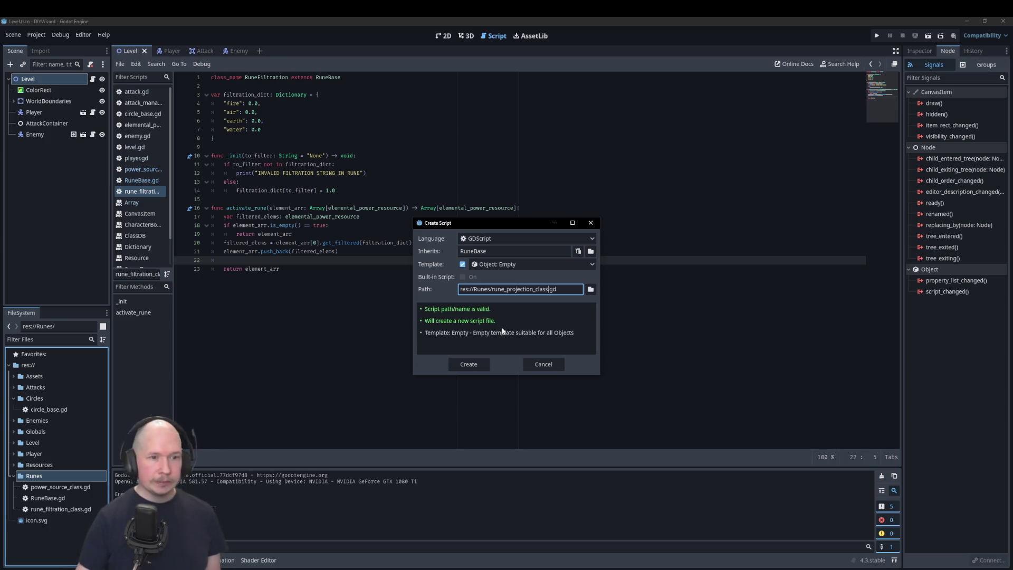
{"action": "left_click", "coordinate": [469, 364]}
{"action": "double_click", "coordinate": [77, 521]}
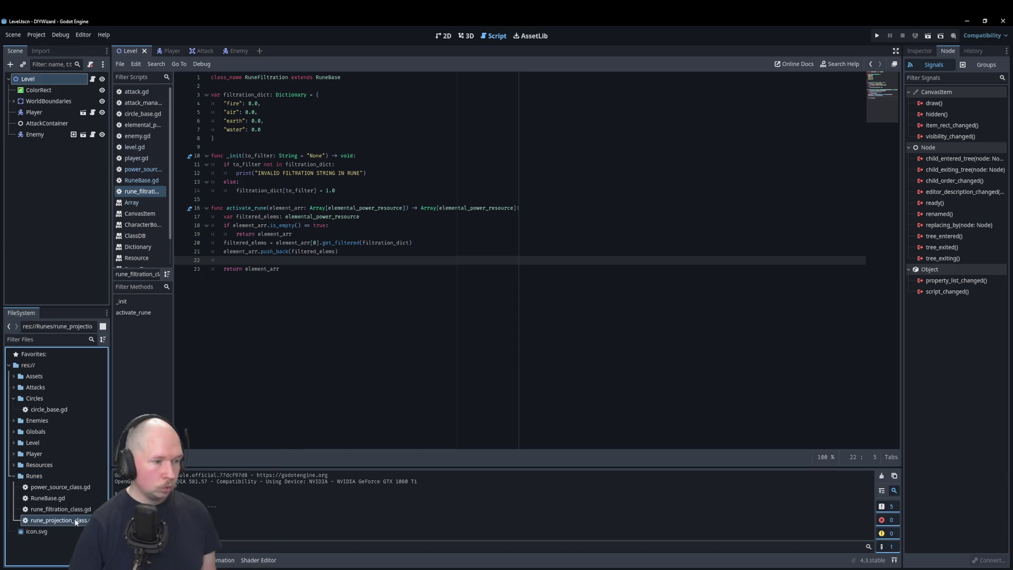
Declare 'class_name RuneProjection' before extends RuneBase on line 1, adding empty lines below
{"action": "type", "text": "classextends RuneBase"}
{"action": "key", "text": "Down"}
{"action": "key", "text": "Return"}
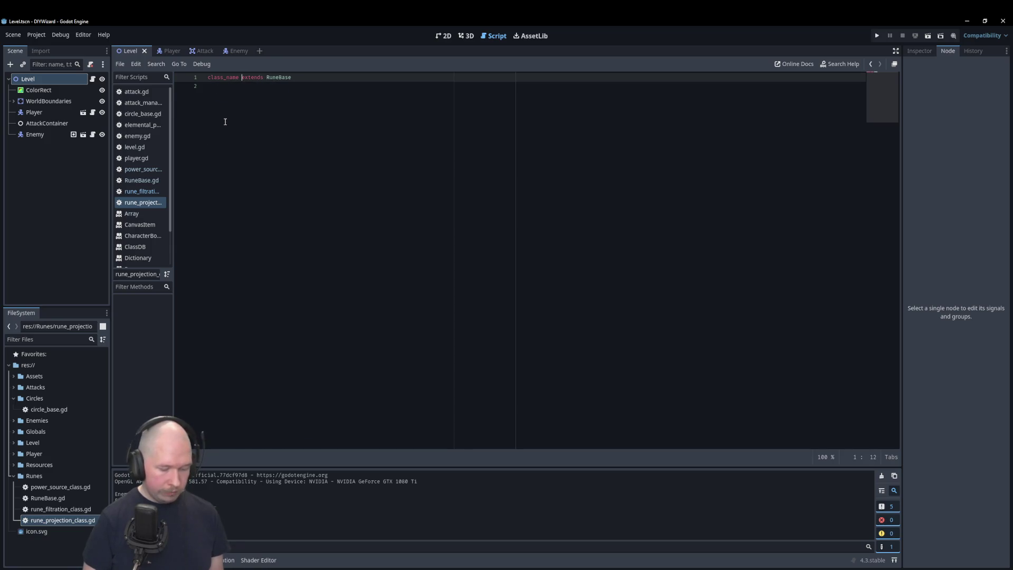
{"action": "type", "text": "RuneP"}
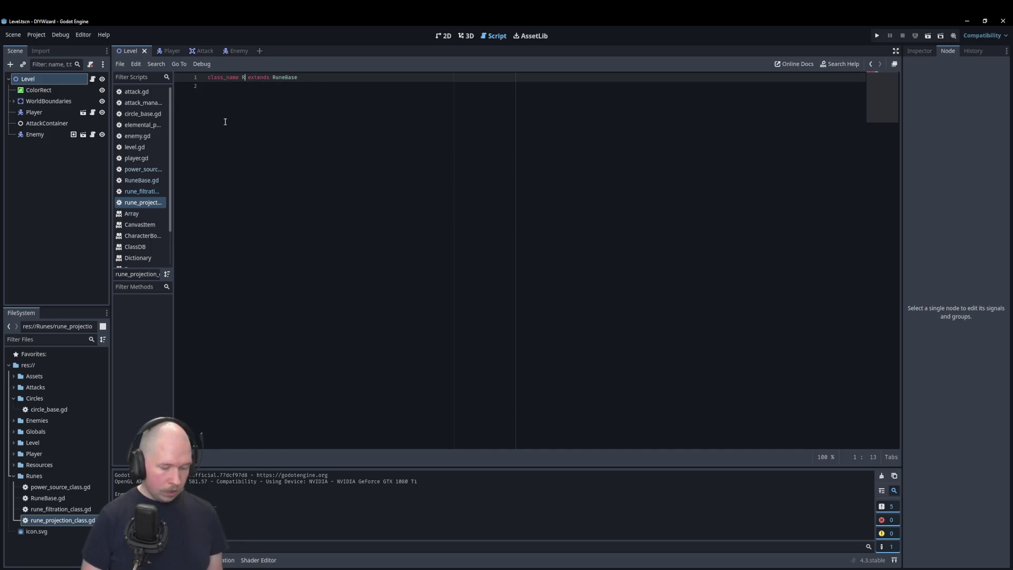
{"action": "type", "text": "rojection"}
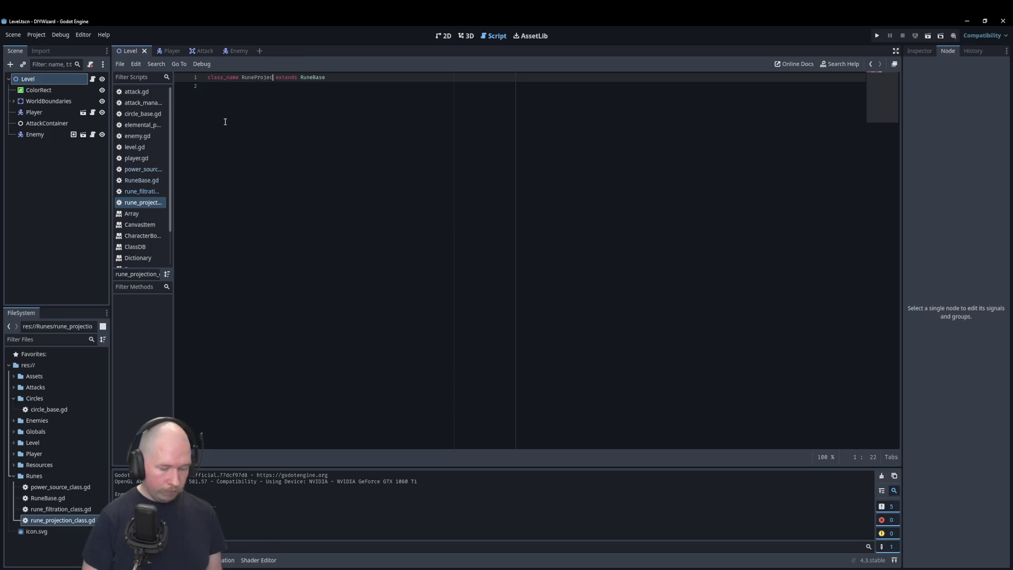
{"action": "key", "text": "End"}
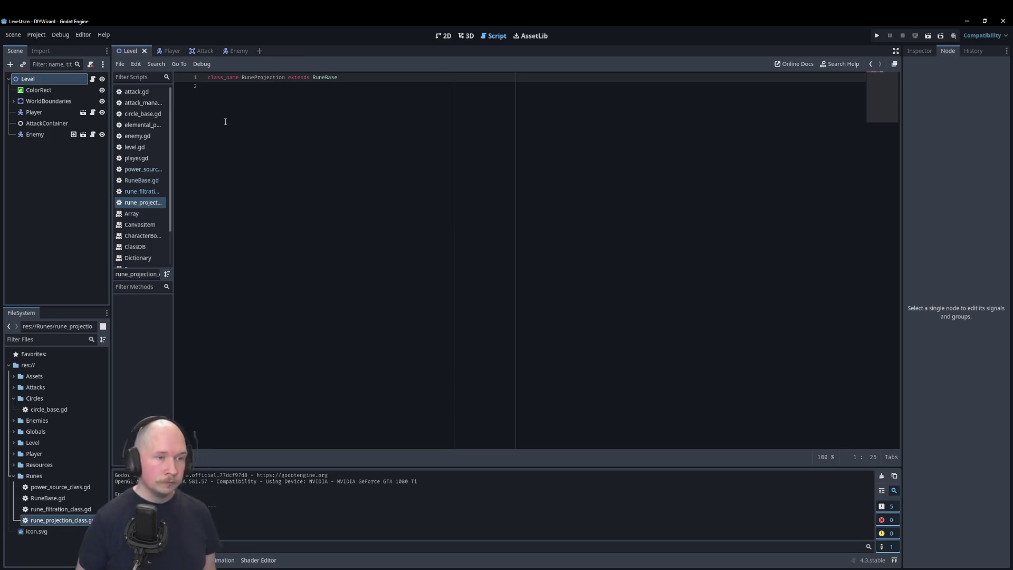
{"action": "key", "text": "Return"}
{"action": "key", "text": "Return"}
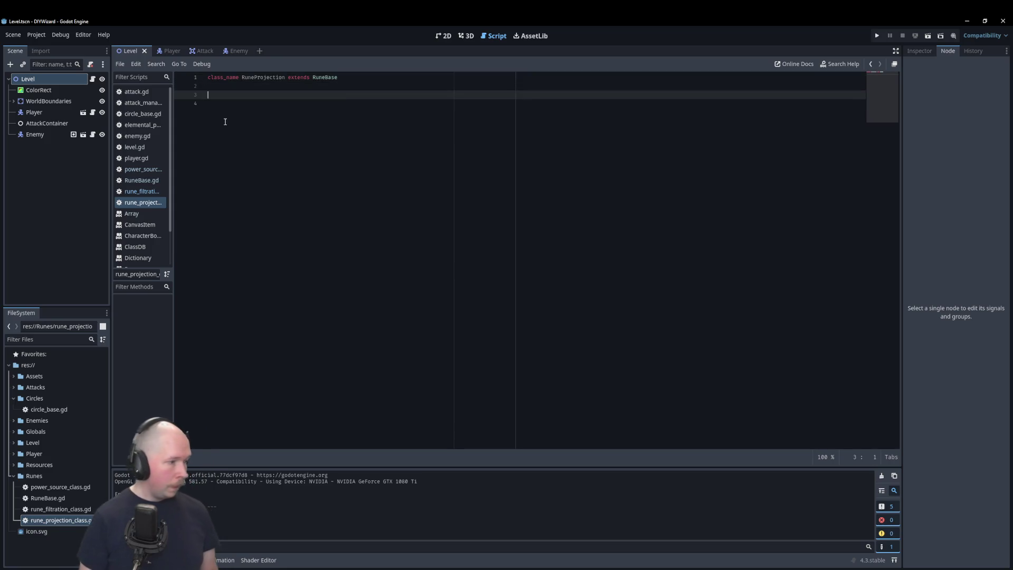